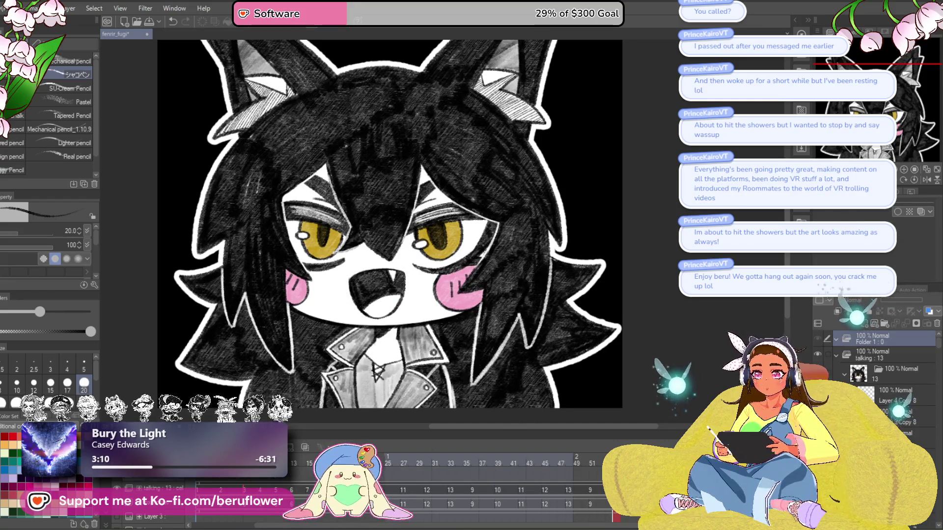
# Add a blank mouth cel at the smile frame and set the talking : 13 folder to 44% opacity
pyautogui.click(571, 469)
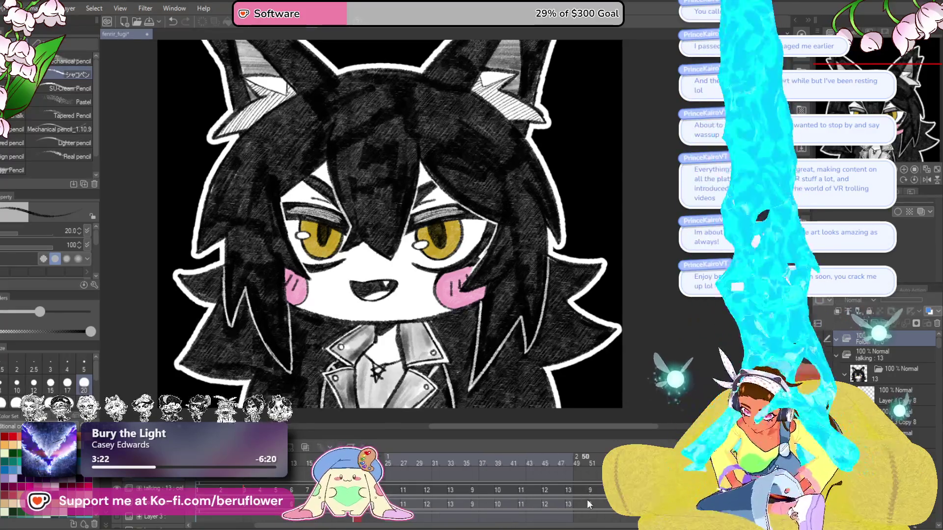
pyautogui.hotkey('ctrl', 'shift', 'n')
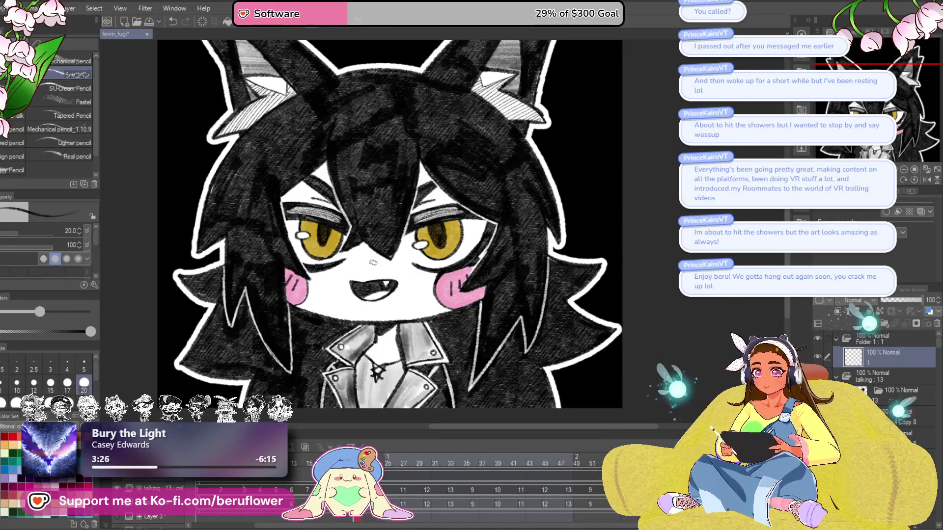
pyautogui.click(879, 377)
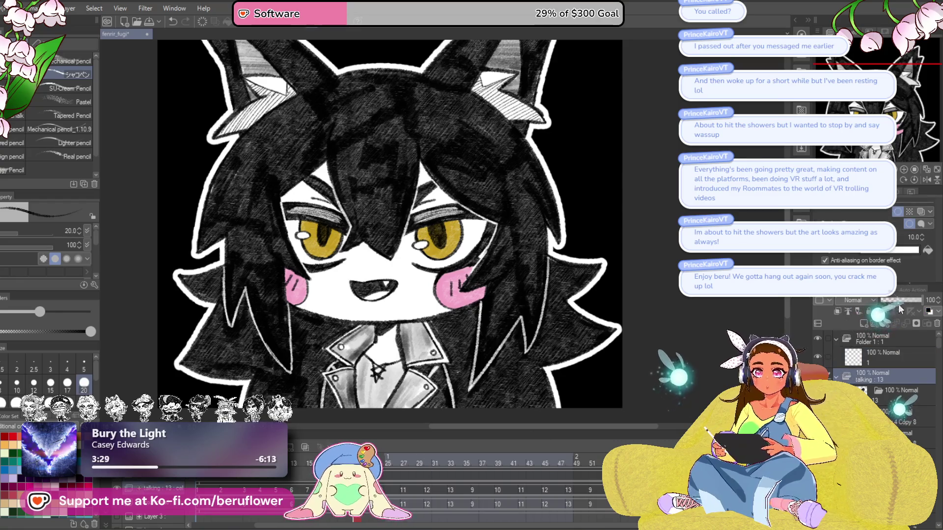
pyautogui.click(899, 301)
pyautogui.click(879, 357)
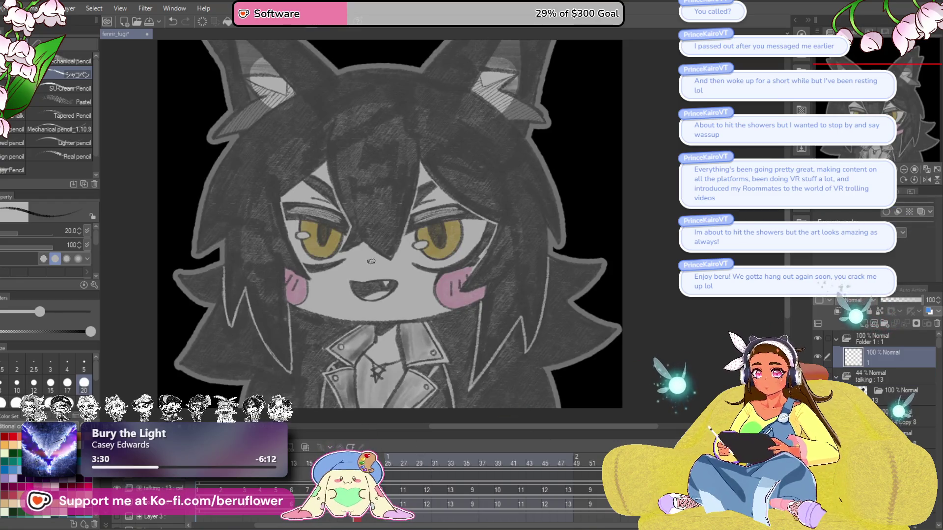
# Draw an open fanged grin with a shaded interior and tongue line on cel 1
pyautogui.scroll(6, 369, 261)
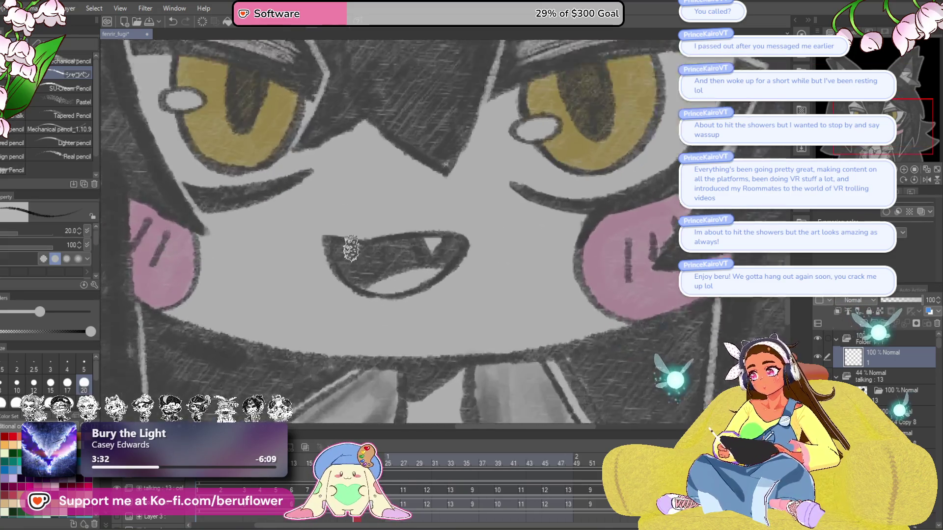
pyautogui.moveTo(326, 242); pyautogui.dragTo(391, 301)
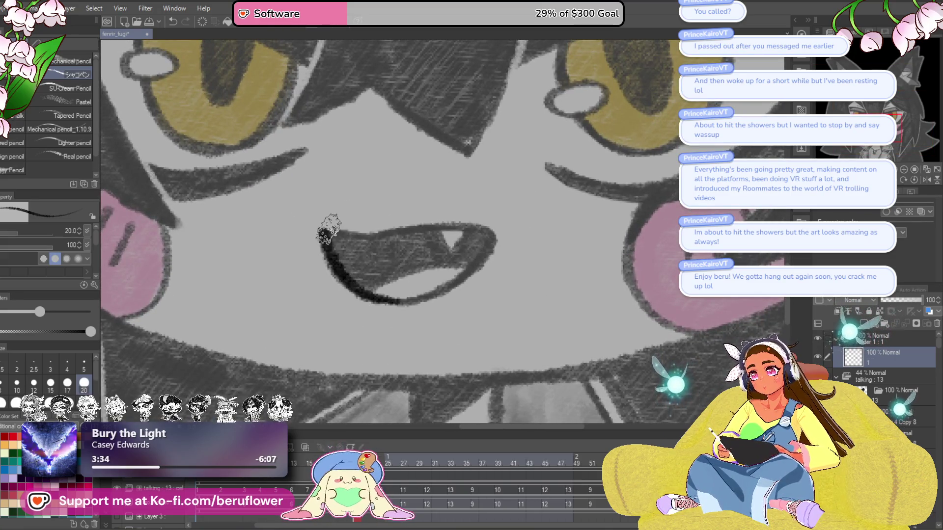
pyautogui.moveTo(322, 228)
pyautogui.mouseDown()
pyautogui.moveTo(380, 239)
pyautogui.moveTo(453, 219)
pyautogui.moveTo(491, 231)
pyautogui.moveTo(463, 277)
pyautogui.moveTo(388, 298)
pyautogui.mouseUp()
pyautogui.moveTo(438, 229)
pyautogui.mouseDown()
pyautogui.moveTo(471, 231)
pyautogui.moveTo(423, 267)
pyautogui.moveTo(472, 253)
pyautogui.moveTo(472, 235)
pyautogui.moveTo(462, 261)
pyautogui.moveTo(428, 227)
pyautogui.moveTo(334, 240)
pyautogui.mouseUp()
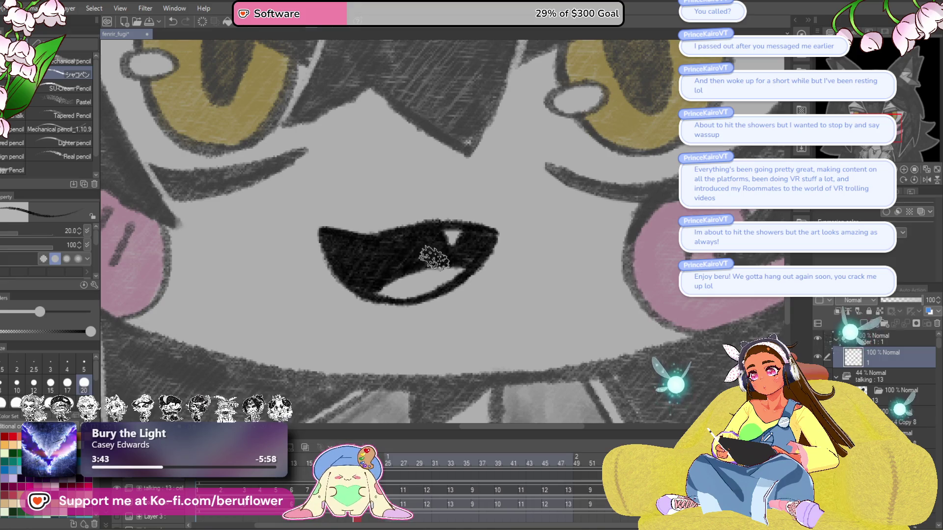
# Add cel 2 at the larger open-mouth frame and draw a wide, dark-outlined shouting mouth with a fang
pyautogui.click(380, 461)
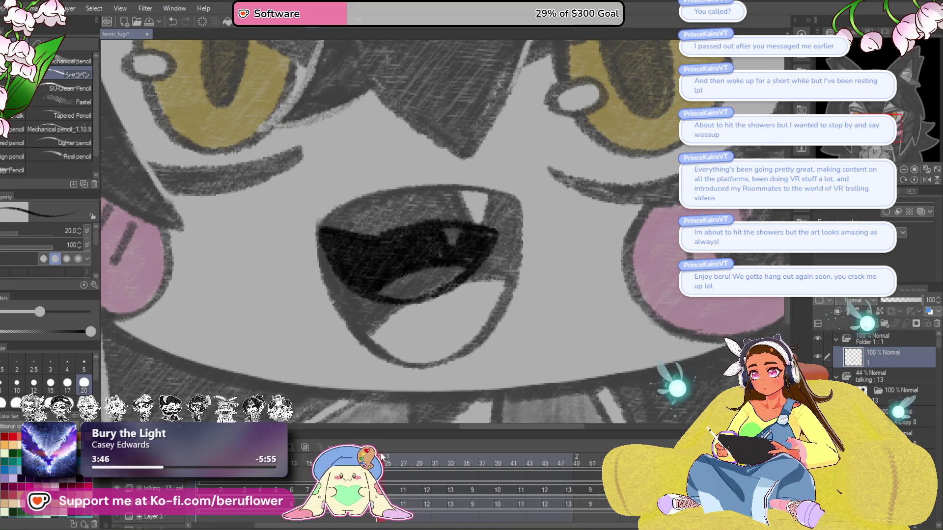
pyautogui.hotkey('ctrl', 'shift', 'n')
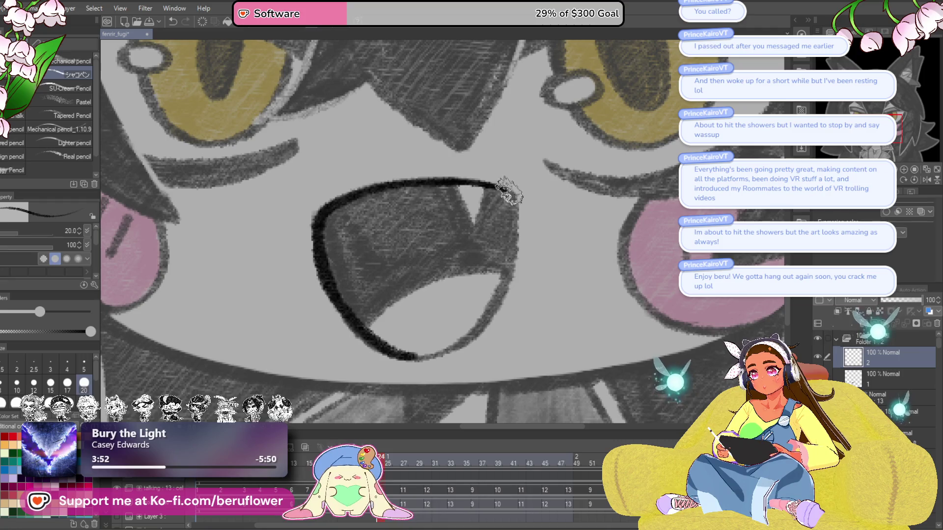
pyautogui.moveTo(508, 191); pyautogui.dragTo(477, 180)
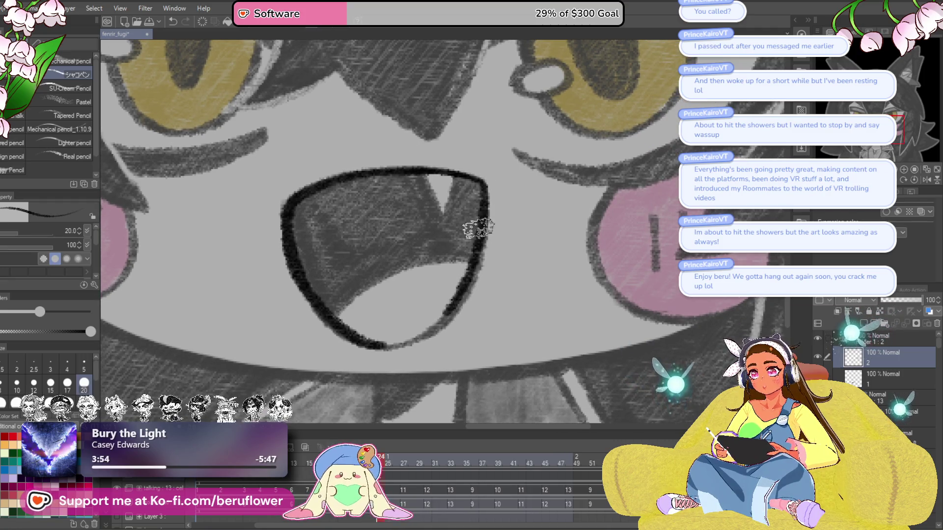
pyautogui.hotkey('ctrl', 'z')
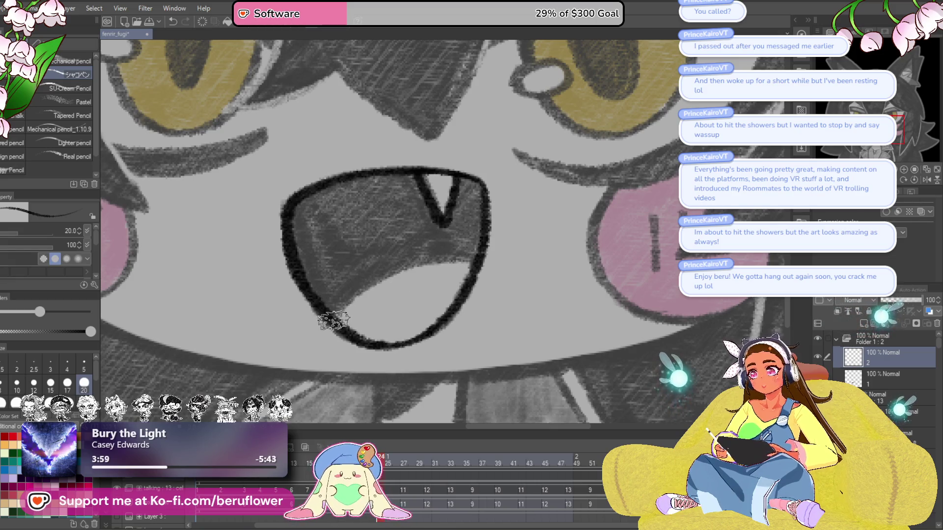
pyautogui.moveTo(326, 320)
pyautogui.mouseDown()
pyautogui.moveTo(453, 256)
pyautogui.moveTo(486, 251)
pyautogui.mouseUp()
pyautogui.moveTo(455, 179)
pyautogui.mouseDown()
pyautogui.moveTo(449, 236)
pyautogui.moveTo(471, 210)
pyautogui.moveTo(427, 260)
pyautogui.mouseUp()
pyautogui.moveTo(395, 226); pyautogui.dragTo(442, 236)
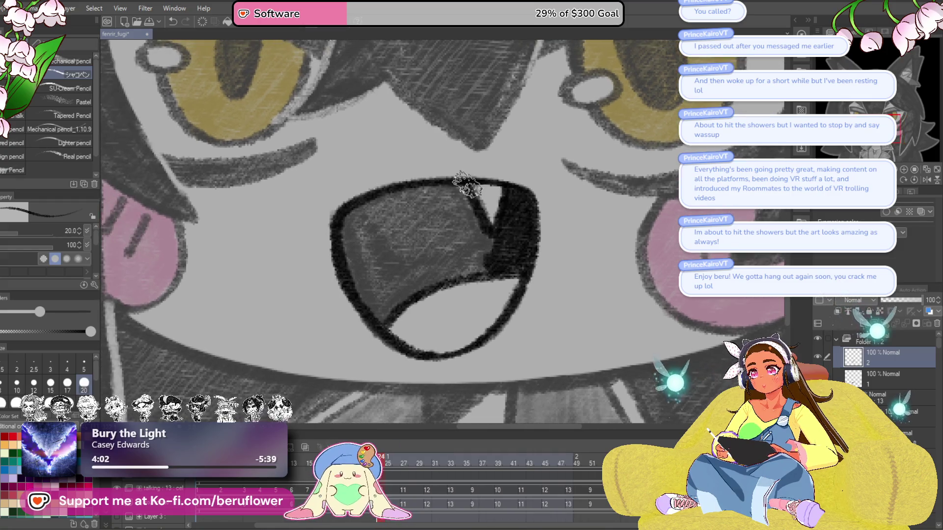
pyautogui.moveTo(464, 185)
pyautogui.mouseDown()
pyautogui.moveTo(343, 226)
pyautogui.moveTo(353, 289)
pyautogui.moveTo(375, 261)
pyautogui.moveTo(381, 320)
pyautogui.moveTo(508, 268)
pyautogui.moveTo(448, 248)
pyautogui.moveTo(459, 228)
pyautogui.moveTo(357, 258)
pyautogui.moveTo(387, 204)
pyautogui.moveTo(413, 206)
pyautogui.moveTo(406, 195)
pyautogui.moveTo(456, 193)
pyautogui.moveTo(478, 231)
pyautogui.moveTo(444, 219)
pyautogui.moveTo(501, 249)
pyautogui.mouseUp()
# Step forward along the timeline to frame 27
pyautogui.click(388, 461)
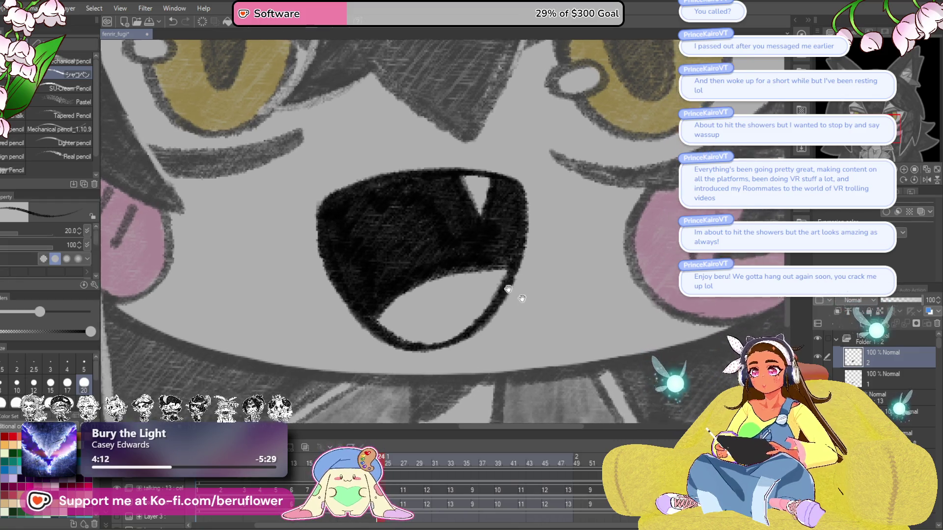
pyautogui.click(396, 460)
pyautogui.click(405, 461)
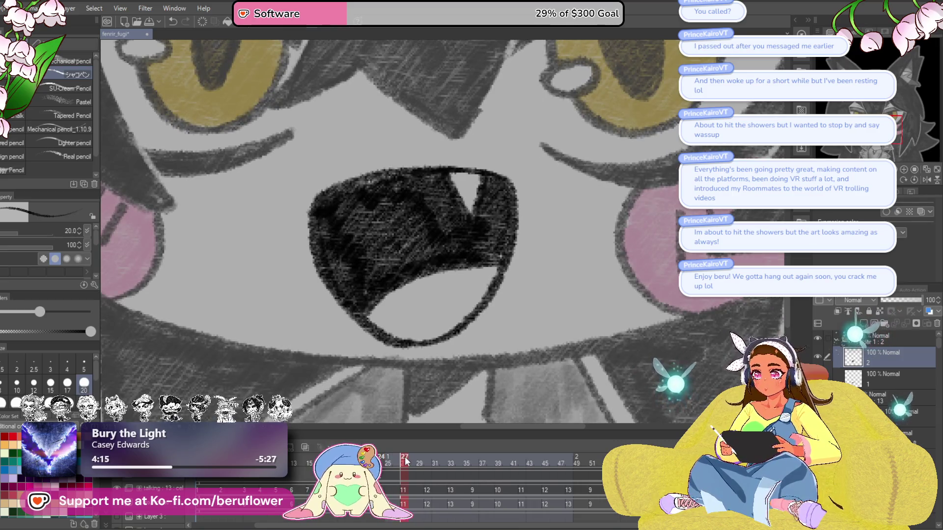
# Add a blank third mouth cel at frame 27, checking it against frame 33
pyautogui.click(403, 477)
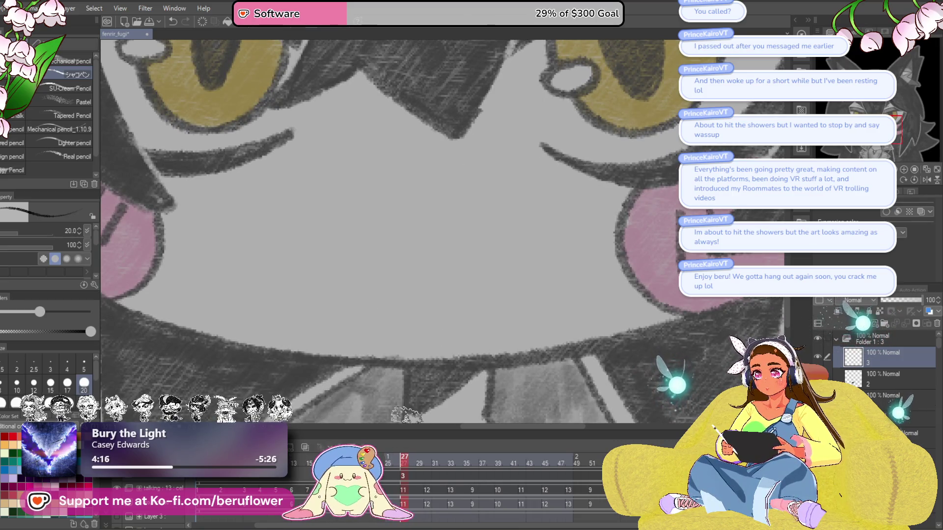
pyautogui.click(452, 460)
pyautogui.click(405, 466)
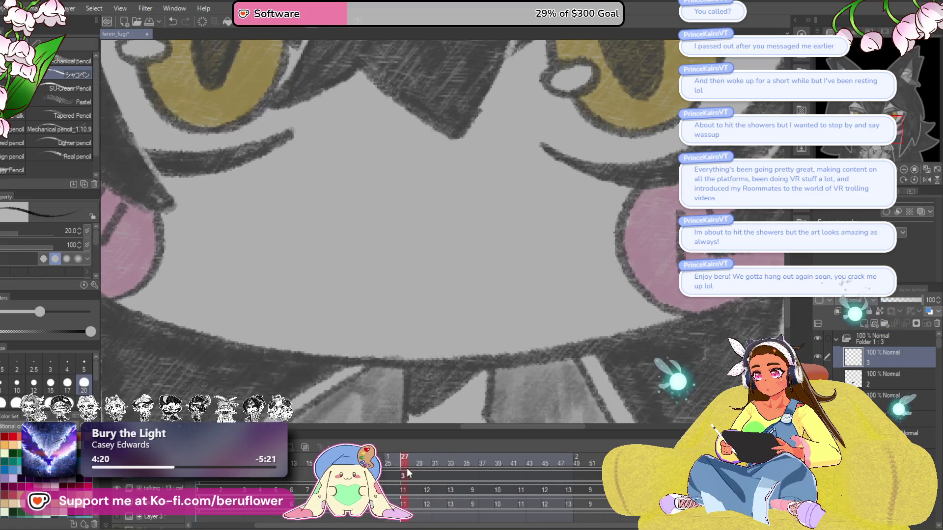
pyautogui.scroll(-3, 396, 259)
pyautogui.scroll(2, 416, 248)
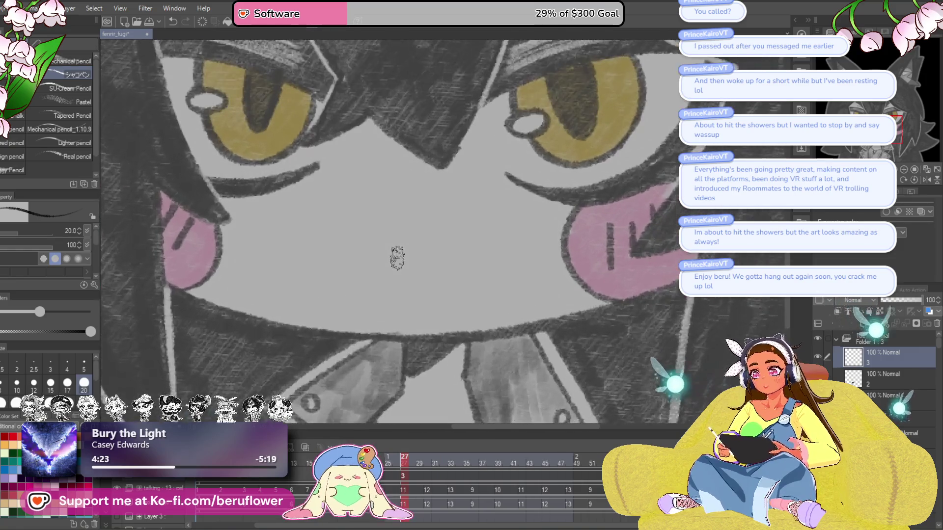
# Darken the shading inside the open mouth on frame 24's mouth layer
pyautogui.click(381, 462)
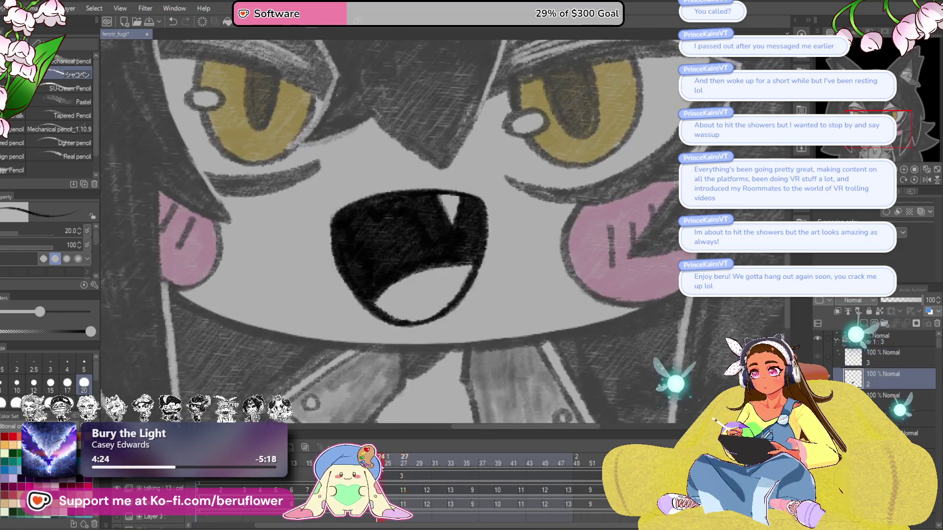
pyautogui.click(403, 505)
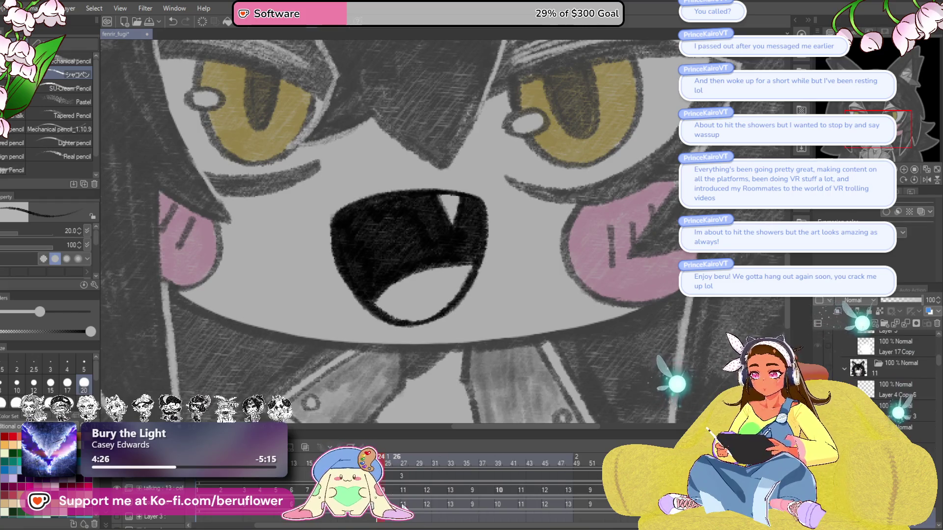
pyautogui.moveTo(479, 211); pyautogui.dragTo(472, 256)
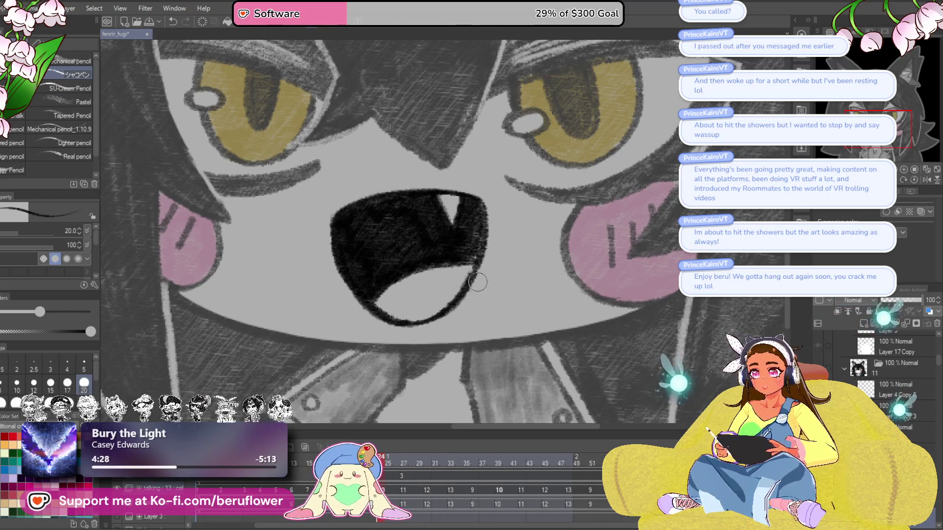
pyautogui.moveTo(464, 197); pyautogui.dragTo(469, 295)
pyautogui.moveTo(462, 246); pyautogui.dragTo(462, 265)
pyautogui.hotkey('ctrl', 'z')
# Lasso the mouth, clear its solid fill, deselect, and return to frame 27
pyautogui.press('m')
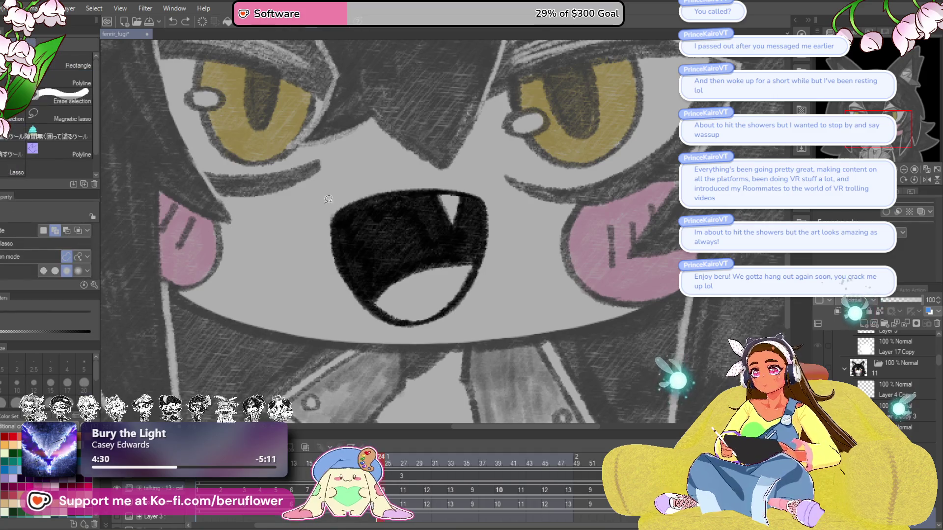
pyautogui.moveTo(366, 324); pyautogui.dragTo(460, 321)
pyautogui.moveTo(502, 208)
pyautogui.mouseDown()
pyautogui.moveTo(373, 187)
pyautogui.moveTo(318, 219)
pyautogui.mouseUp()
pyautogui.hotkey('ctrl', 'd')
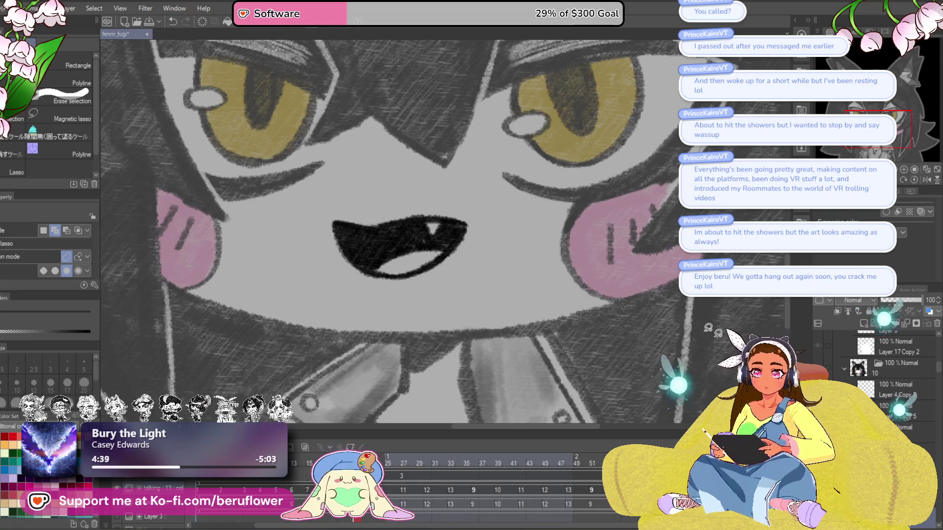
pyautogui.moveTo(371, 202)
pyautogui.mouseDown()
pyautogui.moveTo(339, 199)
pyautogui.moveTo(440, 194)
pyautogui.moveTo(433, 192)
pyautogui.mouseUp()
pyautogui.press('Delete')
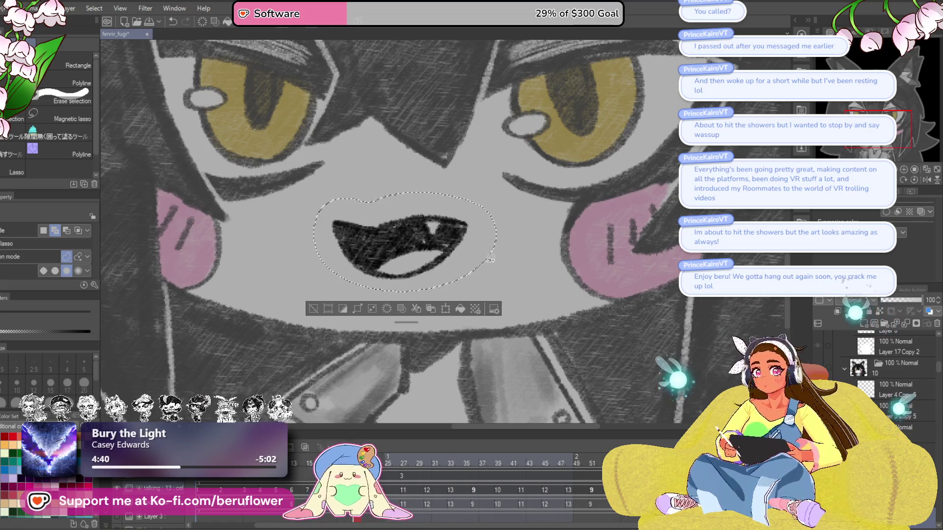
pyautogui.hotkey('ctrl', 'd')
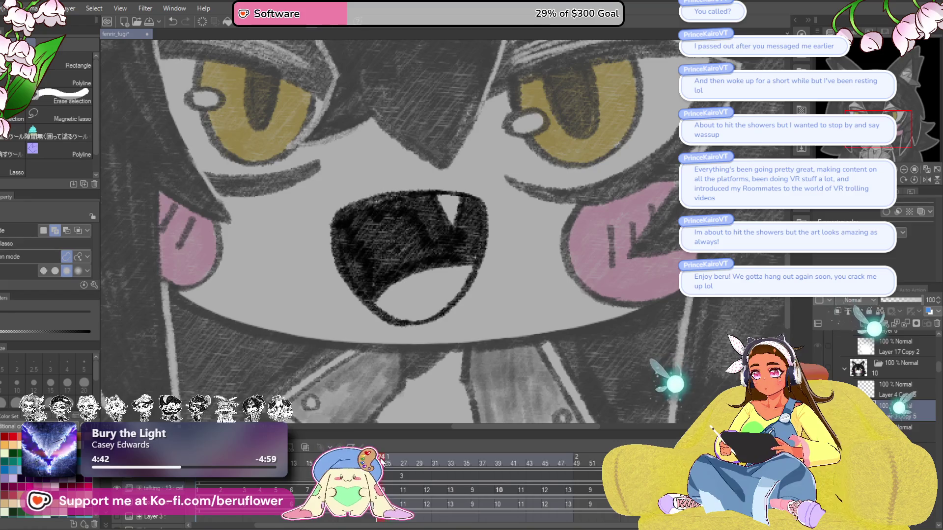
pyautogui.click(404, 458)
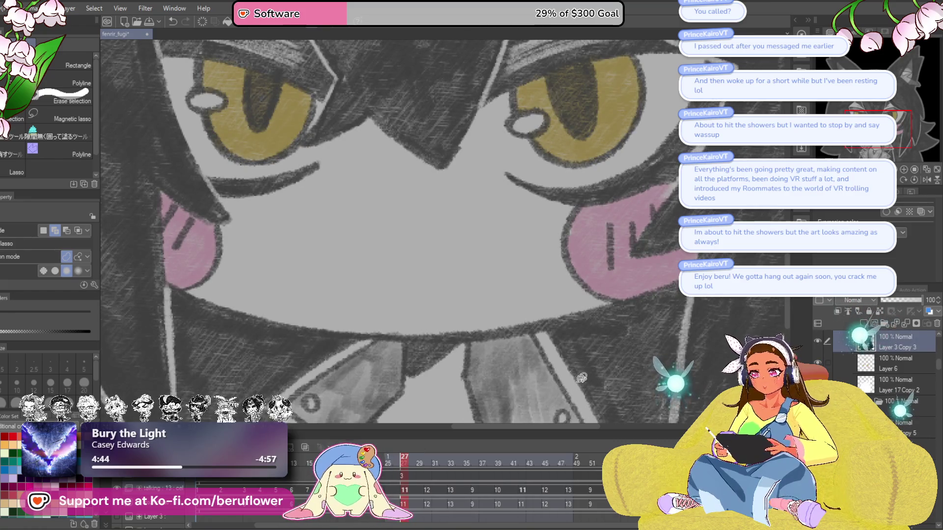
# Return to frame 27 with the pencil, undoing a stray curved mouth stroke
pyautogui.press('p')
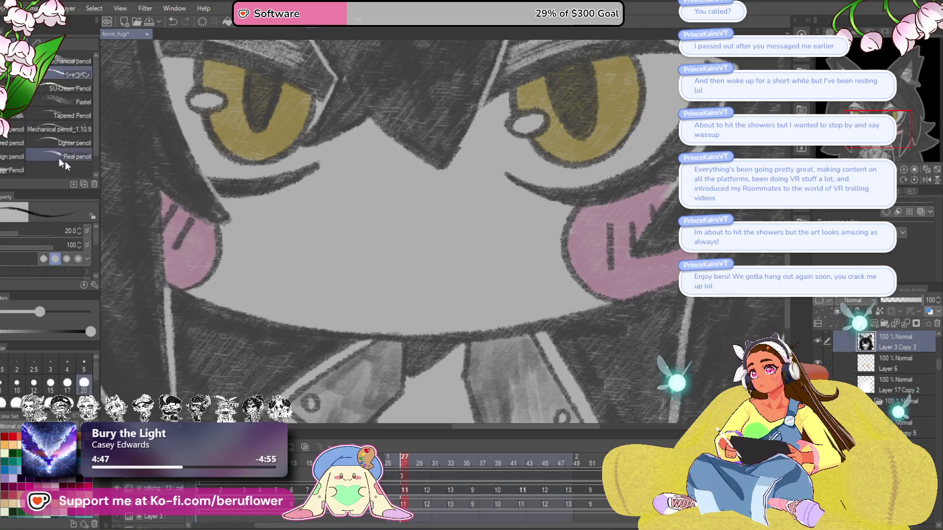
pyautogui.moveTo(509, 313); pyautogui.dragTo(505, 314)
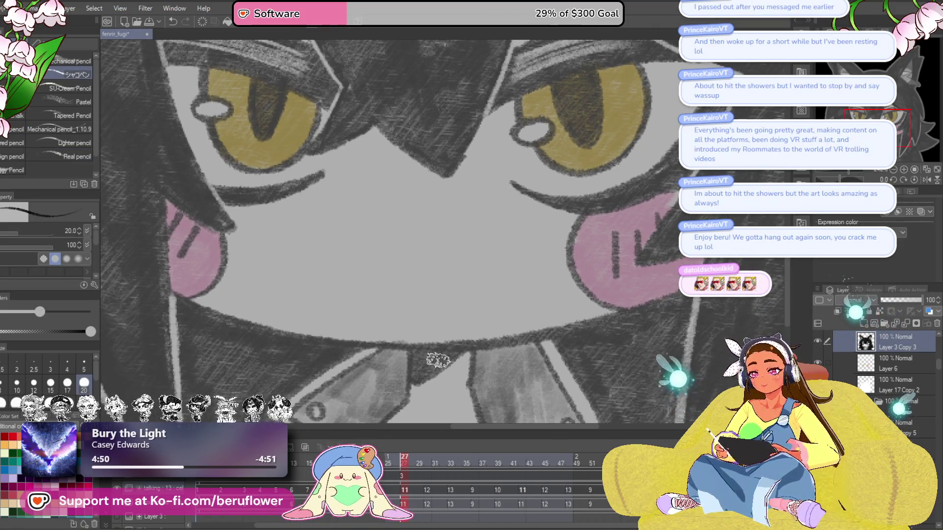
pyautogui.click(427, 461)
pyautogui.click(408, 462)
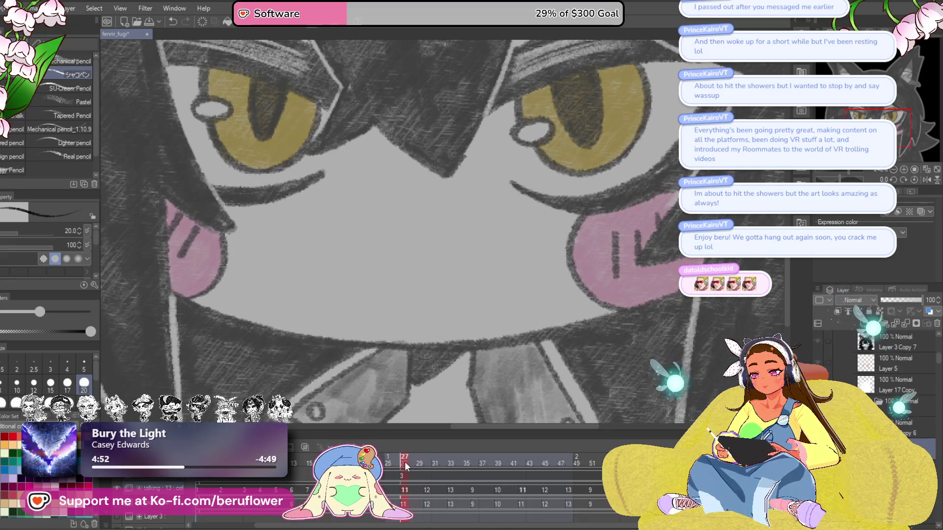
pyautogui.click(404, 462)
pyautogui.moveTo(362, 250); pyautogui.dragTo(399, 295)
pyautogui.hotkey('ctrl', 'z')
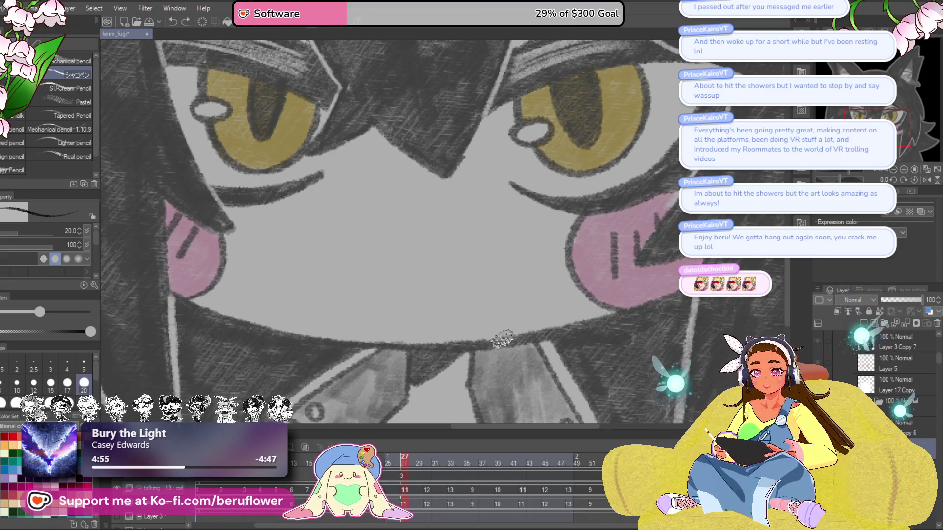
# Select mouth cel 3 and draw the oval mouth's upper and lower curves
pyautogui.click(408, 457)
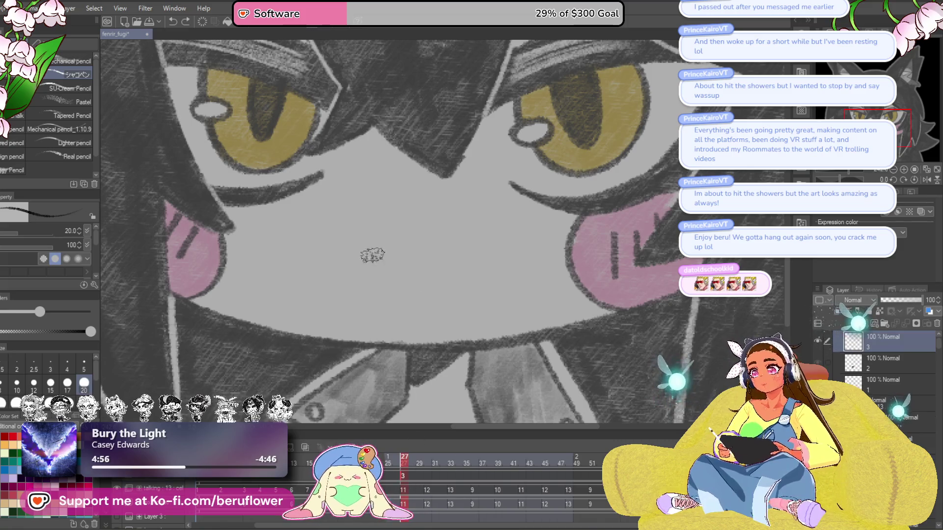
pyautogui.moveTo(366, 283)
pyautogui.mouseDown()
pyautogui.moveTo(361, 243)
pyautogui.moveTo(418, 233)
pyautogui.moveTo(455, 251)
pyautogui.moveTo(454, 277)
pyautogui.mouseUp()
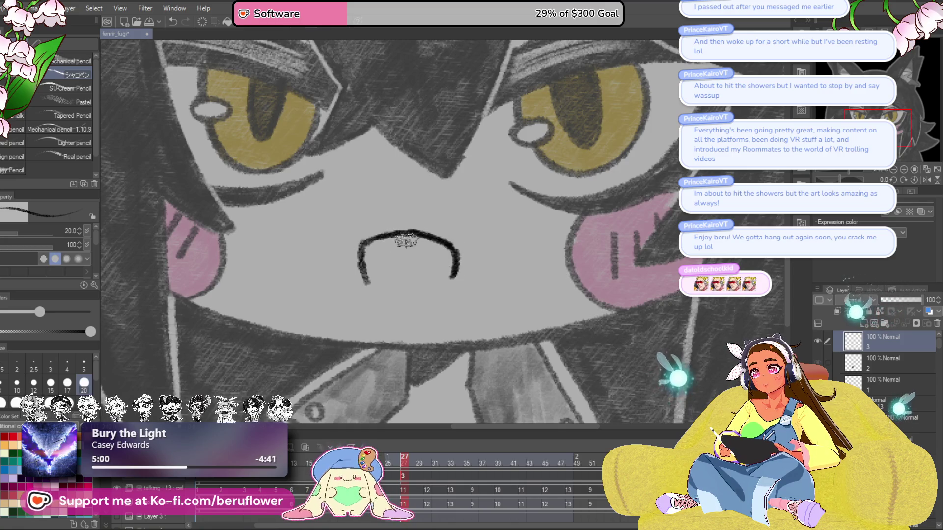
pyautogui.moveTo(364, 281); pyautogui.dragTo(435, 290)
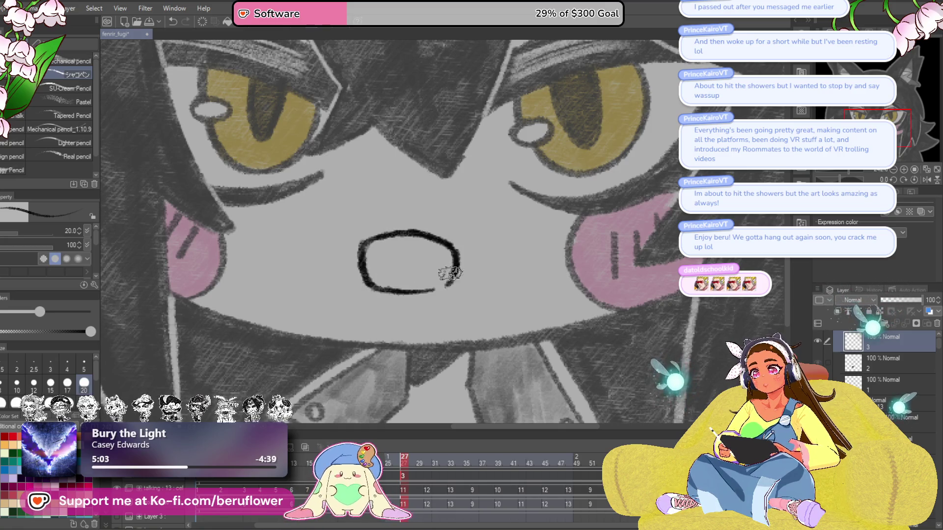
pyautogui.scroll(-2, 450, 273)
pyautogui.scroll(3, 447, 276)
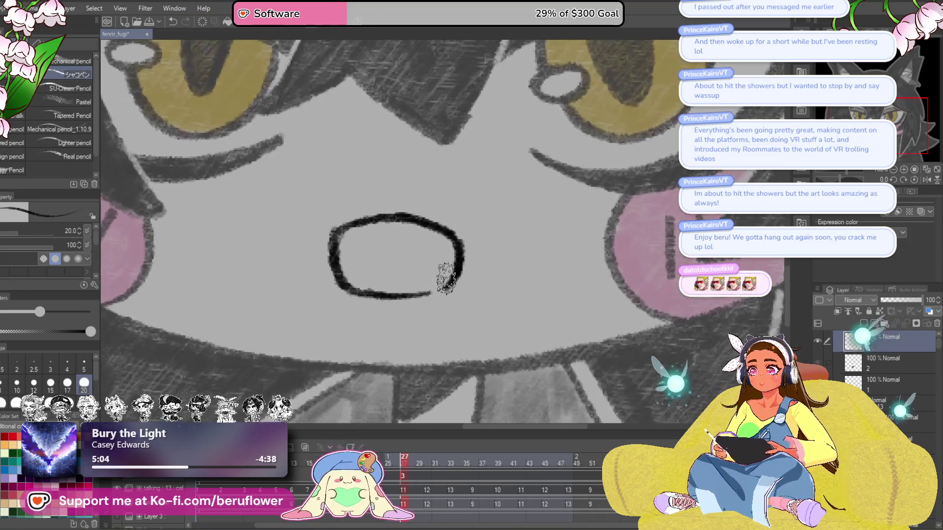
# Add a fang inside the oval mouth and shade the interior dark
pyautogui.moveTo(417, 224)
pyautogui.mouseDown()
pyautogui.moveTo(429, 250)
pyautogui.moveTo(455, 231)
pyautogui.mouseUp()
pyautogui.moveTo(346, 290)
pyautogui.mouseDown()
pyautogui.moveTo(447, 268)
pyautogui.moveTo(444, 246)
pyautogui.moveTo(364, 278)
pyautogui.mouseUp()
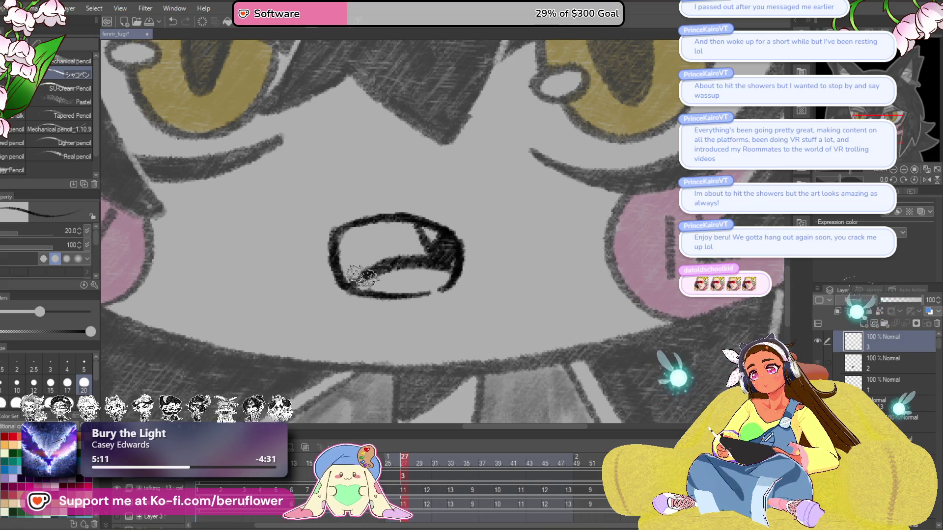
pyautogui.hotkey('ctrl', 'z')
pyautogui.moveTo(433, 229)
pyautogui.mouseDown()
pyautogui.moveTo(447, 255)
pyautogui.moveTo(337, 252)
pyautogui.moveTo(385, 226)
pyautogui.moveTo(442, 250)
pyautogui.moveTo(366, 242)
pyautogui.mouseUp()
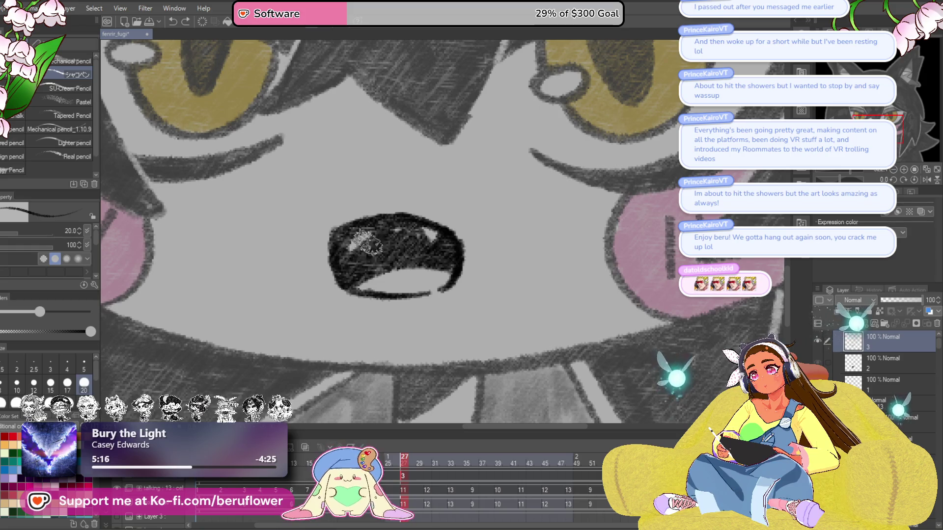
pyautogui.scroll(-5, 393, 246)
pyautogui.scroll(3, 398, 250)
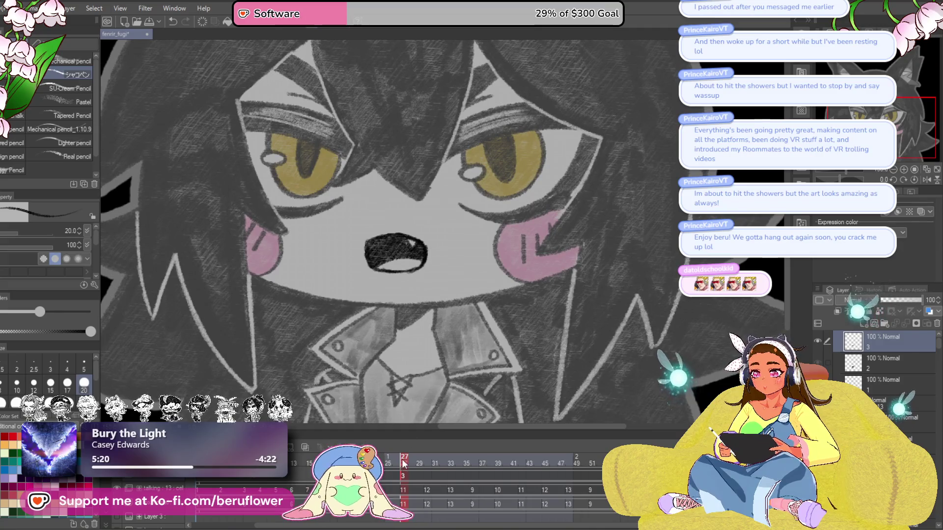
# Assign closed-smile cel 4 to frame 30 and scrub to preview the earlier mouths
pyautogui.click(427, 459)
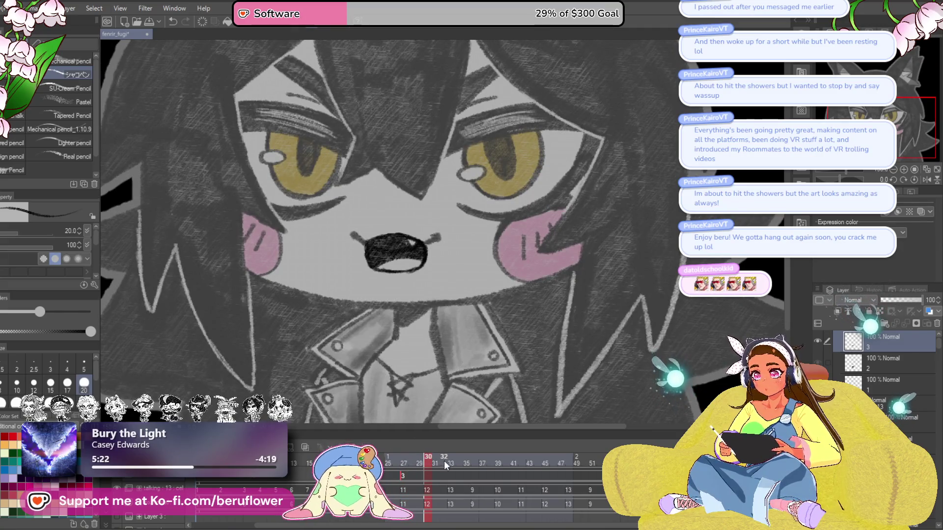
pyautogui.click(426, 475)
pyautogui.press('4')
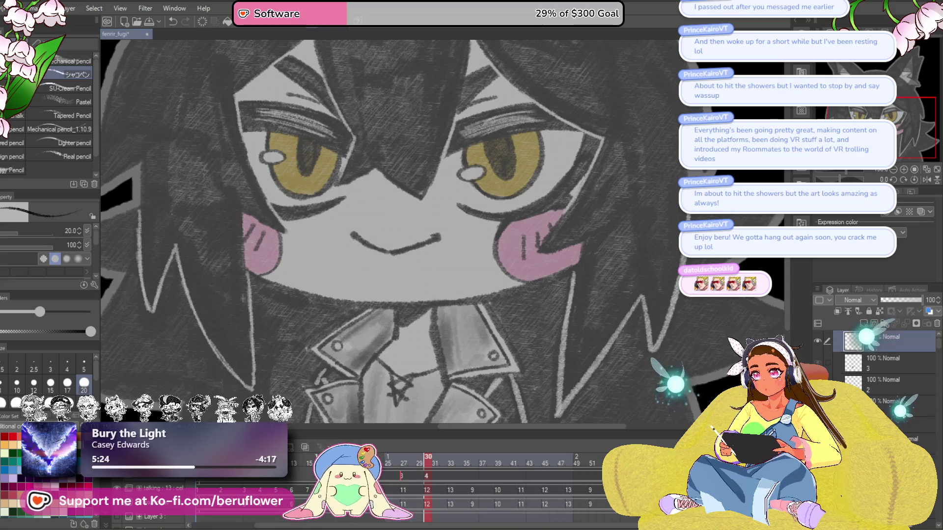
pyautogui.moveTo(422, 459)
pyautogui.mouseDown()
pyautogui.moveTo(380, 459)
pyautogui.moveTo(436, 452)
pyautogui.moveTo(396, 467)
pyautogui.moveTo(476, 447)
pyautogui.moveTo(453, 454)
pyautogui.mouseUp()
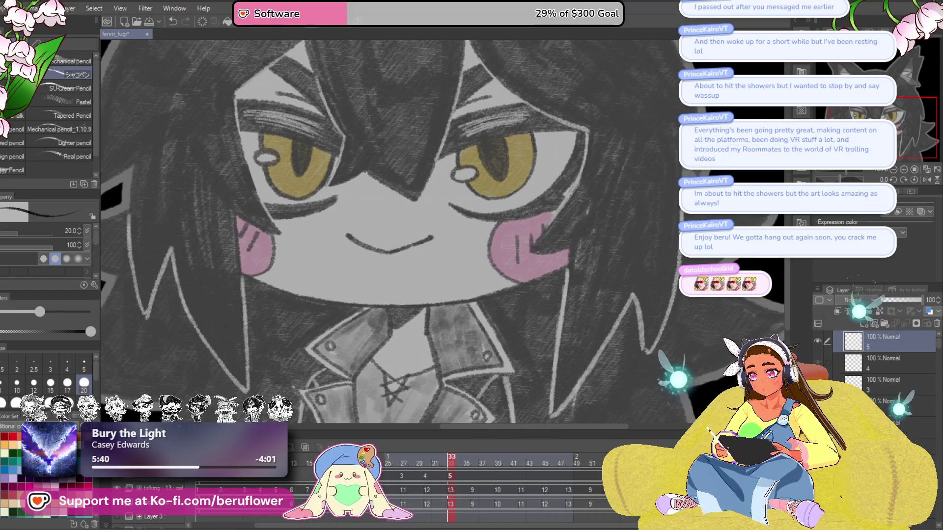
# Create mouth cel 5 at frame 33 and preview frames 25 through 33
pyautogui.hotkey('ctrl', 'shift', 'n')
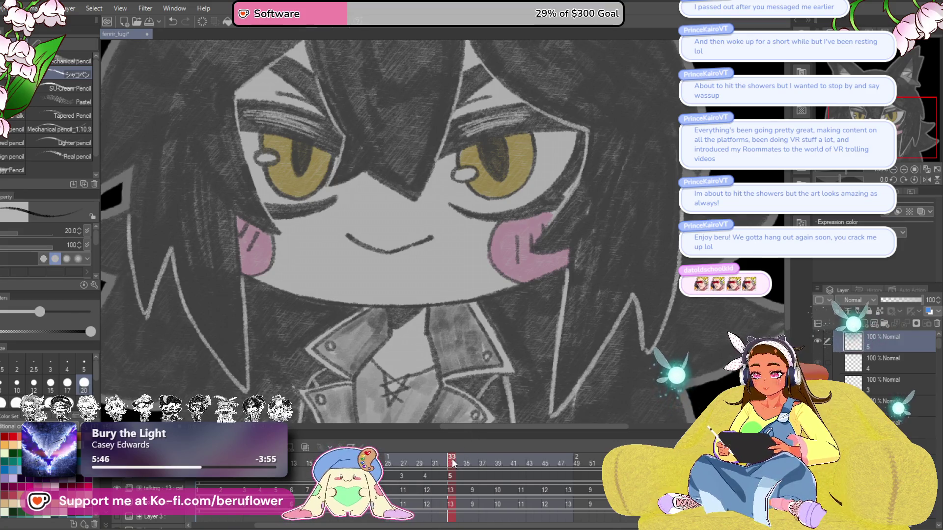
pyautogui.scroll(-2, 362, 221)
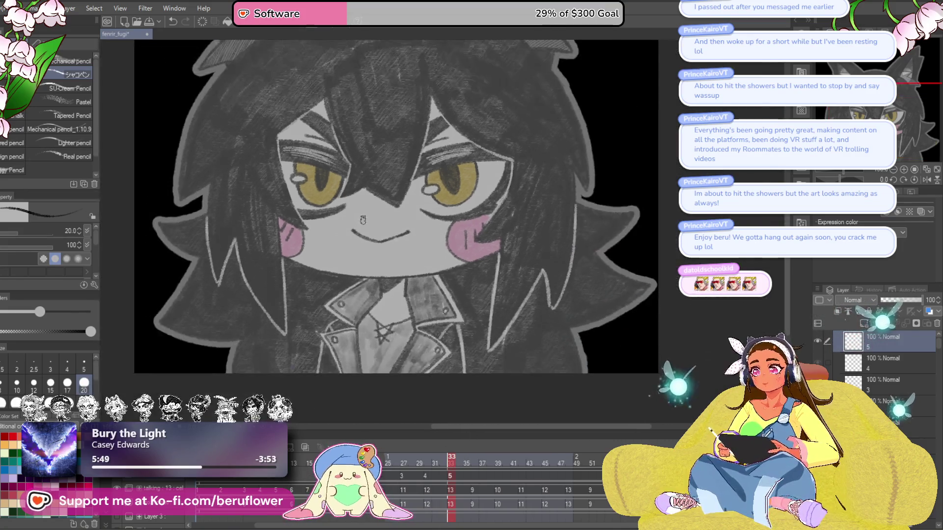
pyautogui.scroll(3, 362, 221)
pyautogui.scroll(1, 442, 251)
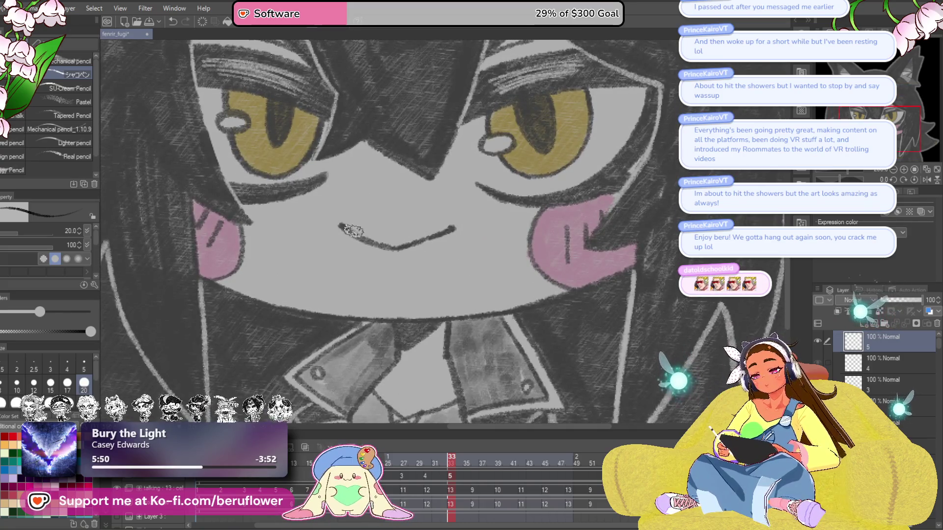
pyautogui.moveTo(331, 214); pyautogui.dragTo(357, 270)
pyautogui.hotkey('ctrl', 'z')
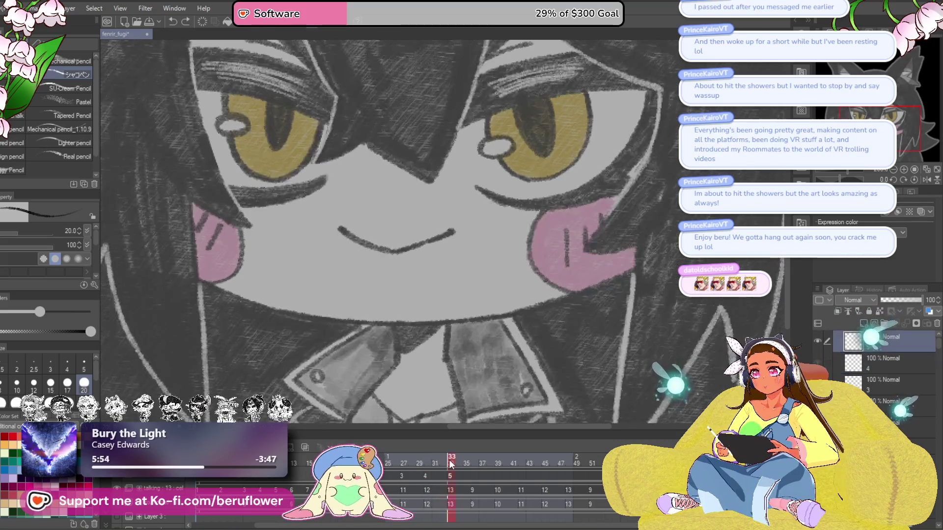
pyautogui.click(387, 476)
pyautogui.moveTo(386, 476); pyautogui.dragTo(449, 469)
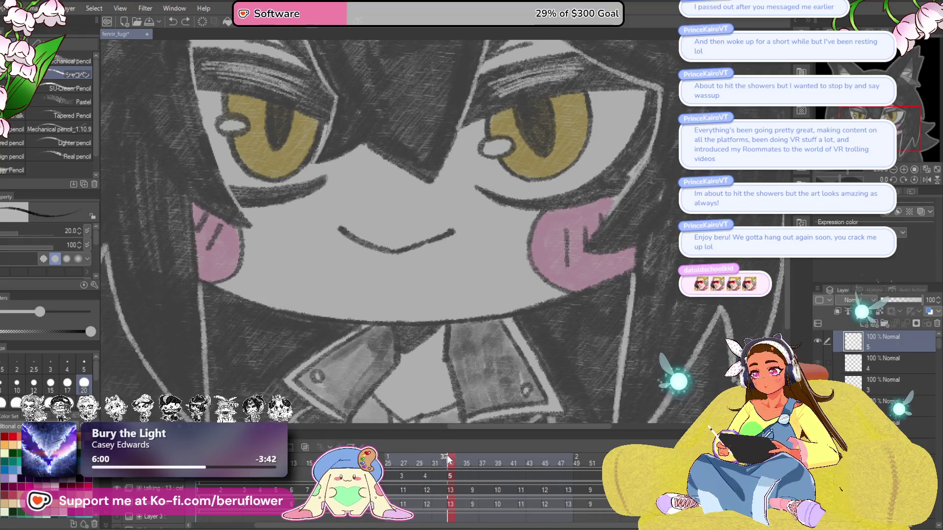
pyautogui.moveTo(448, 458)
pyautogui.mouseDown()
pyautogui.moveTo(402, 470)
pyautogui.moveTo(426, 469)
pyautogui.mouseUp()
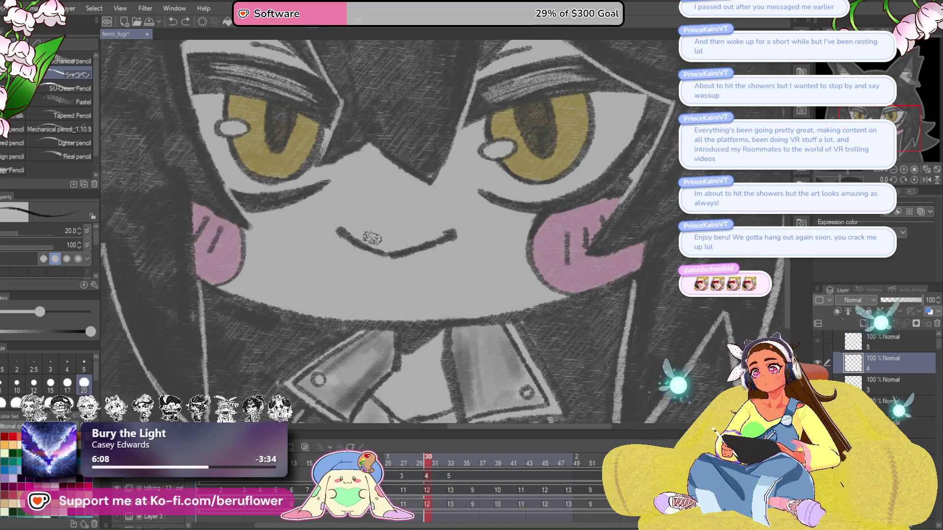
# Sketch the new open mouth's top line and side outline on cel 4
pyautogui.moveTo(372, 238); pyautogui.dragTo(448, 224)
pyautogui.hotkey('ctrl', 'z')
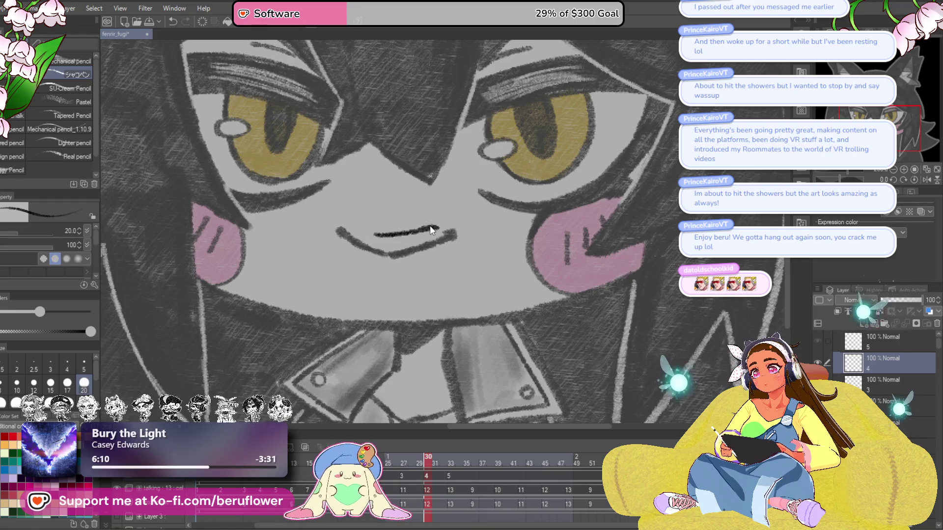
pyautogui.moveTo(388, 234); pyautogui.dragTo(444, 221)
pyautogui.moveTo(388, 232)
pyautogui.mouseDown()
pyautogui.moveTo(358, 228)
pyautogui.moveTo(391, 268)
pyautogui.mouseUp()
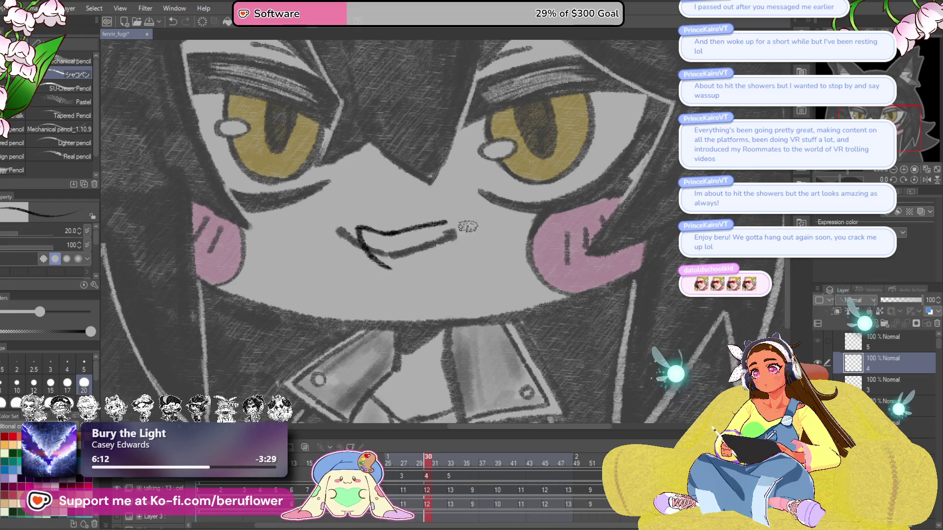
pyautogui.moveTo(432, 225); pyautogui.dragTo(461, 218)
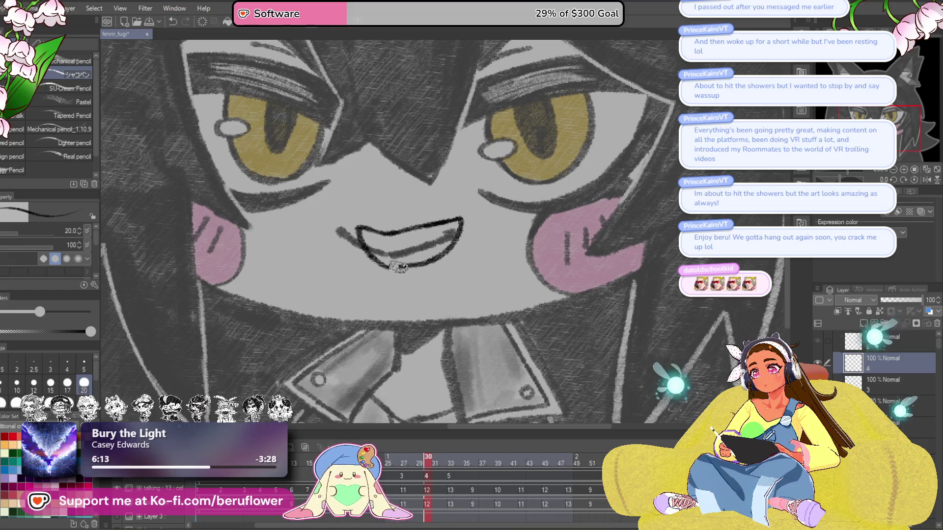
pyautogui.hotkey('ctrl', 'z')
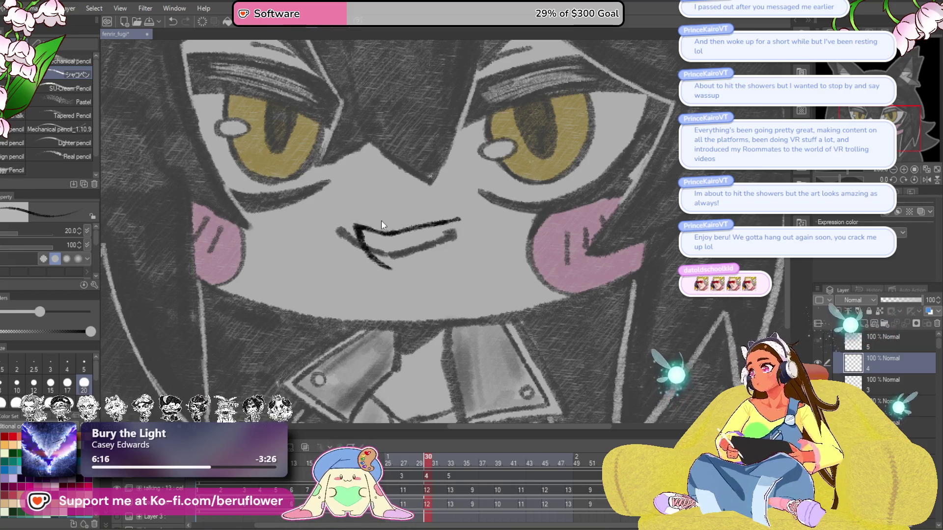
# Resize, widen and slightly rotate the mouth strokes with Ctrl+T, then commit
pyautogui.hotkey('ctrl', 't')
pyautogui.moveTo(392, 271)
pyautogui.mouseDown()
pyautogui.moveTo(392, 284)
pyautogui.moveTo(392, 276)
pyautogui.mouseUp()
pyautogui.moveTo(451, 248); pyautogui.dragTo(481, 251)
pyautogui.moveTo(394, 276); pyautogui.dragTo(392, 273)
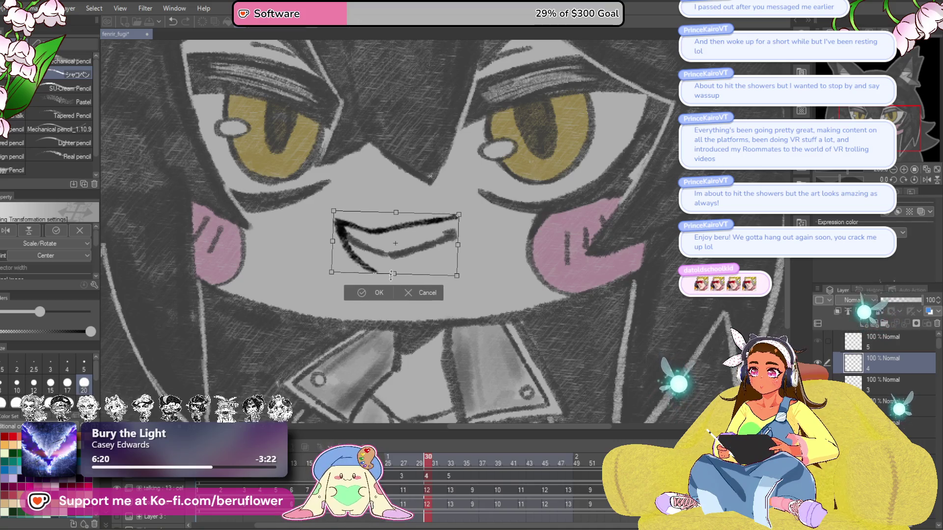
pyautogui.press('Return')
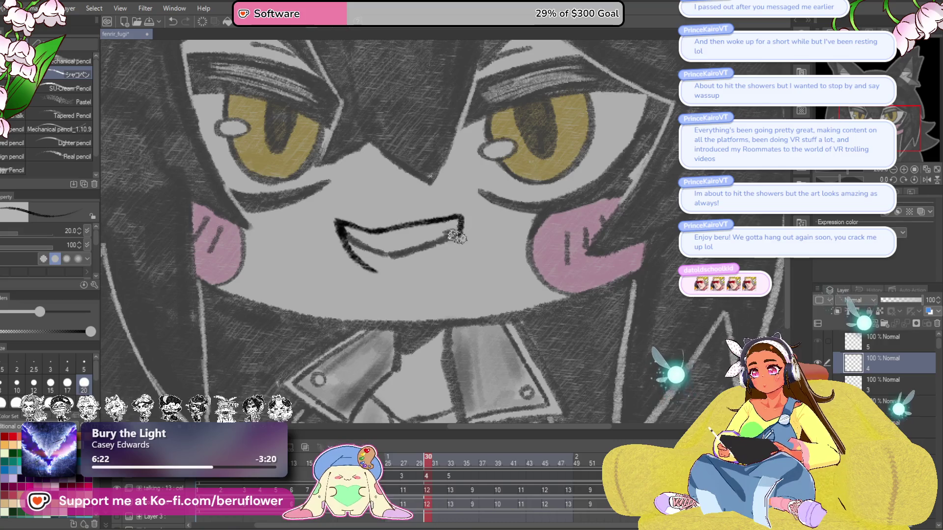
# Ink a thick lower lip and fill the grin's interior dark around the fang
pyautogui.moveTo(456, 237); pyautogui.dragTo(388, 268)
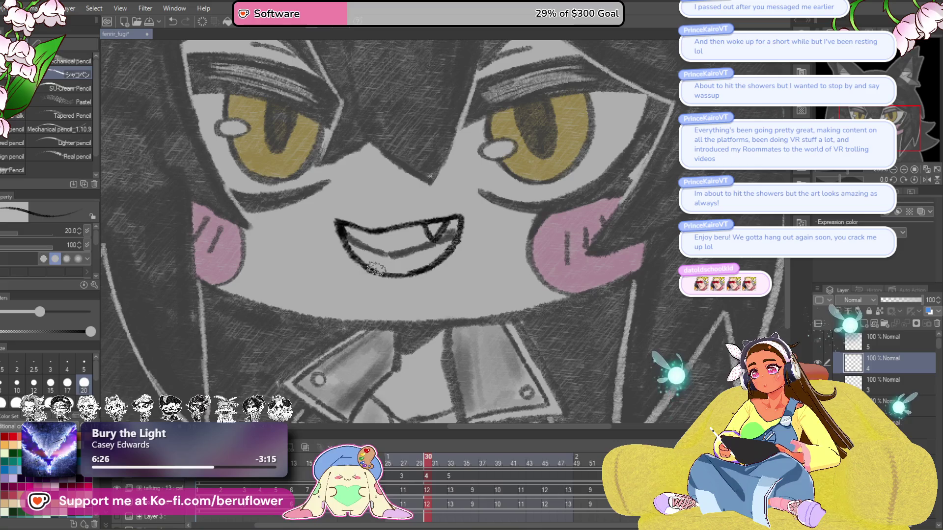
pyautogui.moveTo(376, 269)
pyautogui.mouseDown()
pyautogui.moveTo(437, 248)
pyautogui.moveTo(447, 228)
pyautogui.moveTo(450, 243)
pyautogui.moveTo(430, 249)
pyautogui.moveTo(408, 230)
pyautogui.moveTo(356, 233)
pyautogui.moveTo(346, 248)
pyautogui.moveTo(372, 266)
pyautogui.moveTo(427, 249)
pyautogui.moveTo(415, 235)
pyautogui.moveTo(371, 245)
pyautogui.moveTo(410, 243)
pyautogui.mouseUp()
pyautogui.click(426, 487)
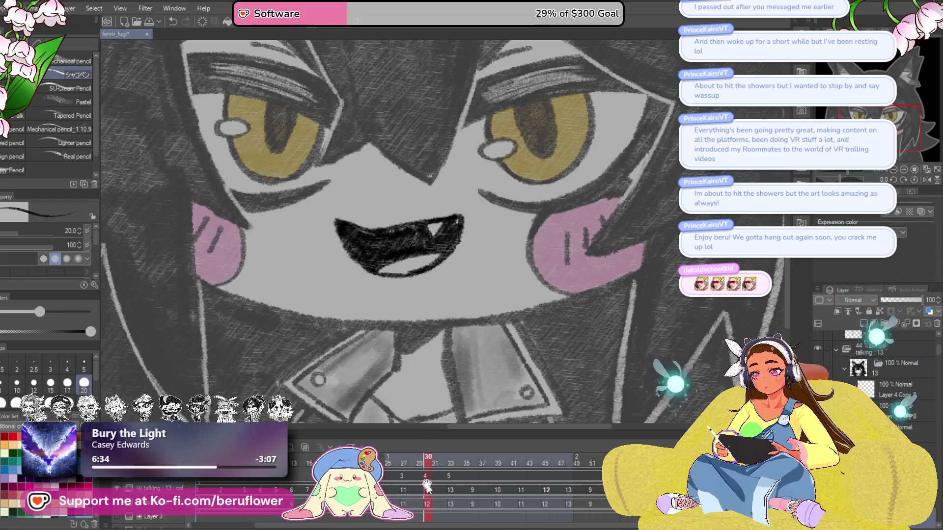
pyautogui.press('m')
pyautogui.moveTo(419, 210)
pyautogui.mouseDown()
pyautogui.moveTo(361, 277)
pyautogui.moveTo(334, 216)
pyautogui.mouseUp()
pyautogui.hotkey('ctrl', 'd')
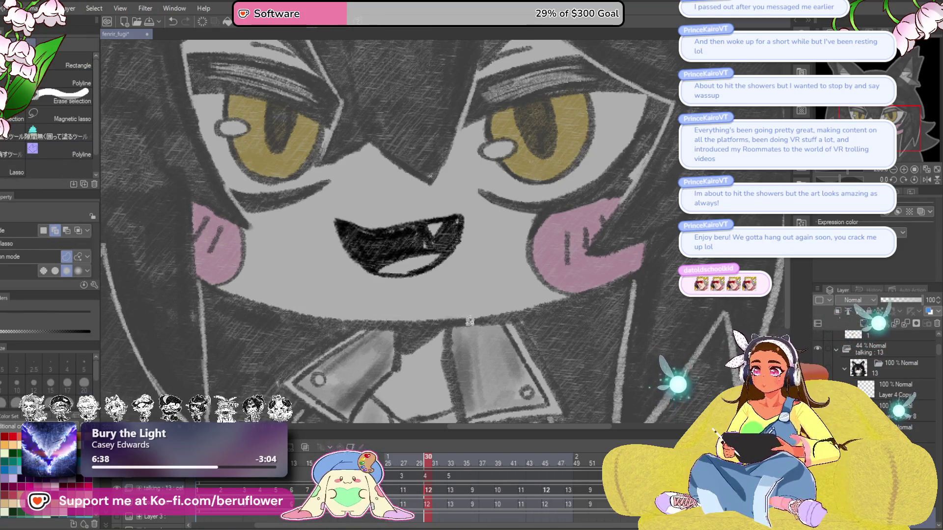
pyautogui.press('p')
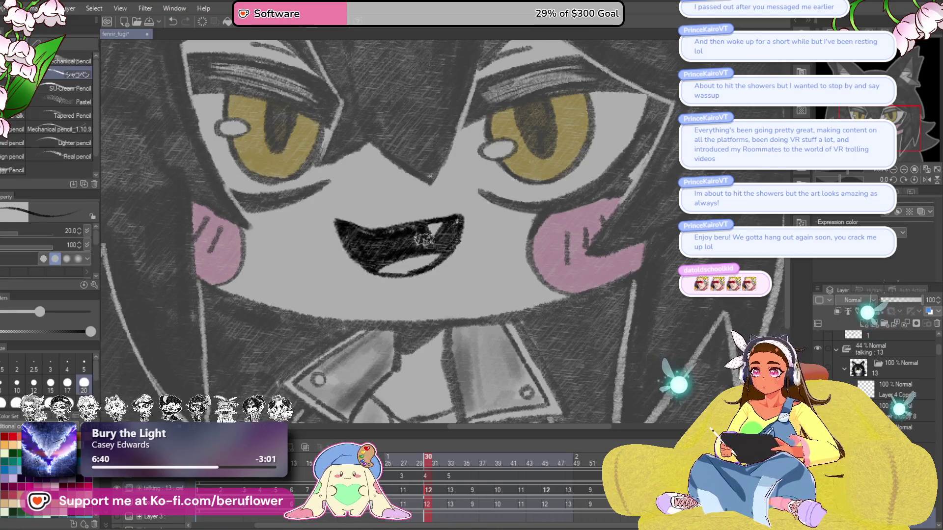
# Scrub from frame 33 to frame 39 and create blank mouth cel 6 there
pyautogui.keyDown('ctrl'); pyautogui.keyDown('shift'); pyautogui.click(431, 372); pyautogui.keyUp('shift'); pyautogui.keyUp('ctrl')
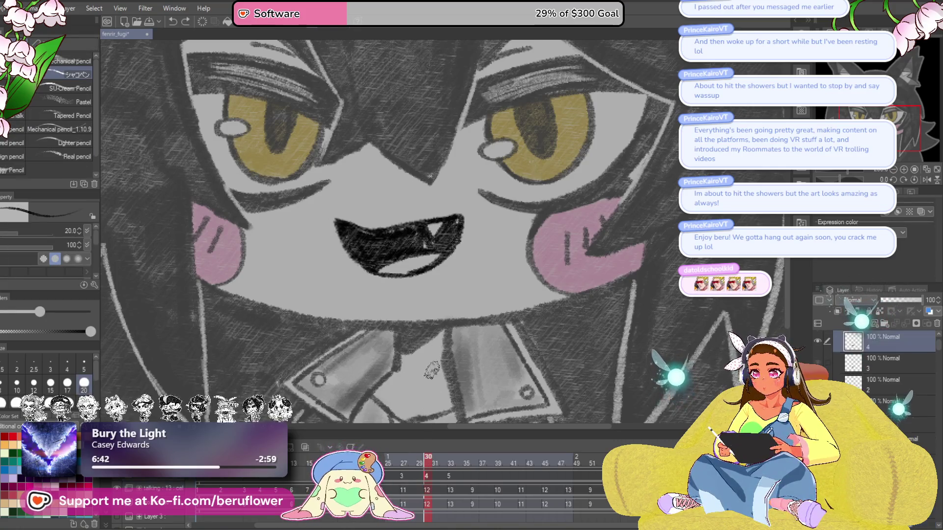
pyautogui.scroll(-5, 446, 243)
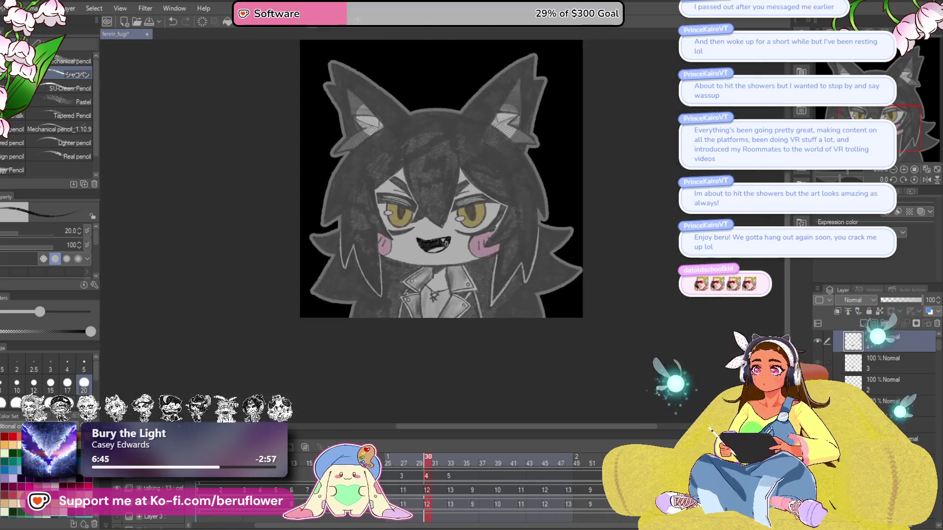
pyautogui.scroll(5, 446, 242)
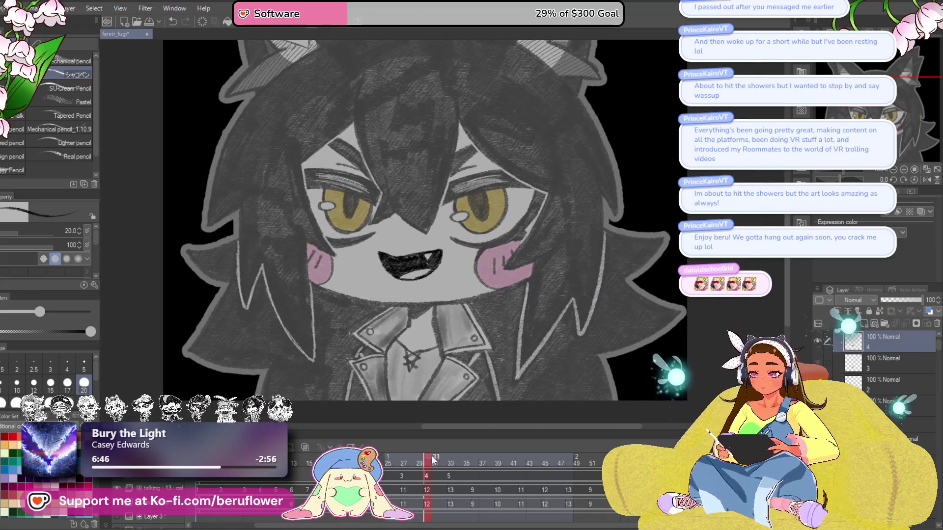
pyautogui.click(452, 460)
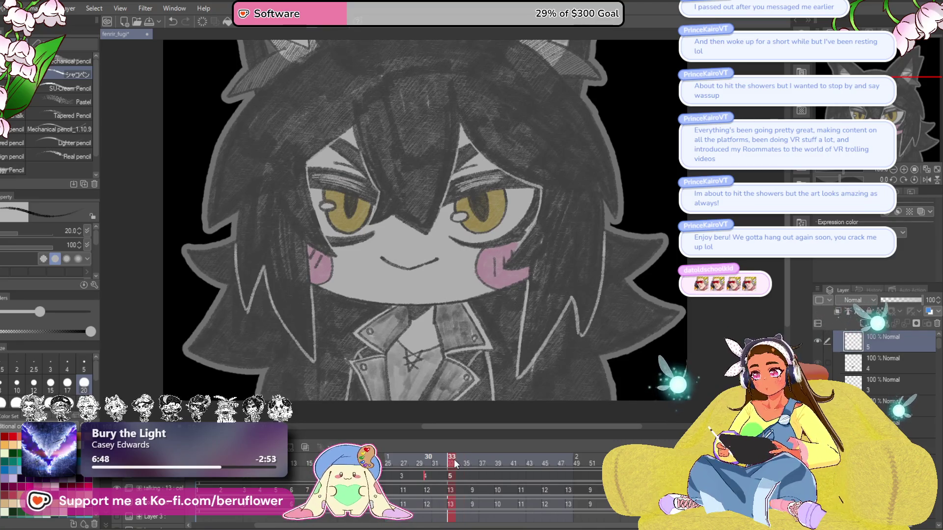
pyautogui.click(457, 464)
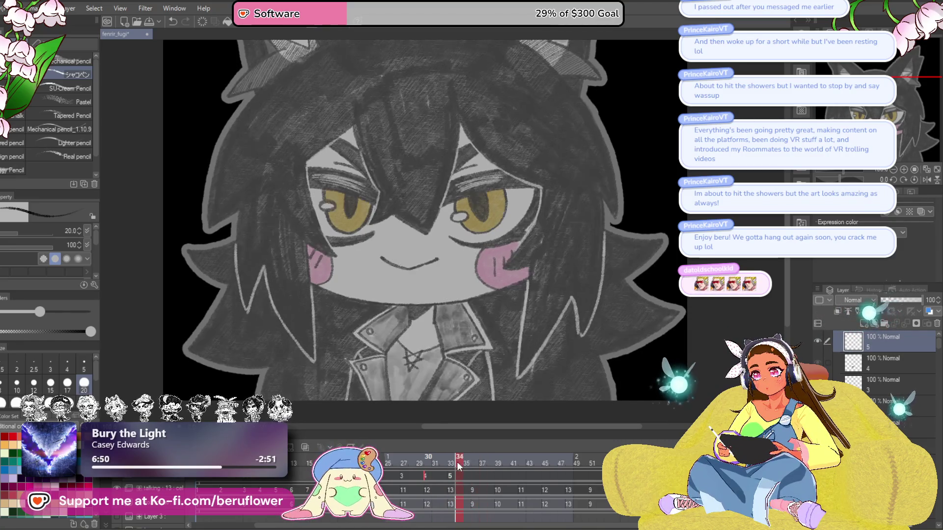
pyautogui.moveTo(457, 467)
pyautogui.mouseDown()
pyautogui.moveTo(506, 467)
pyautogui.moveTo(497, 466)
pyautogui.mouseUp()
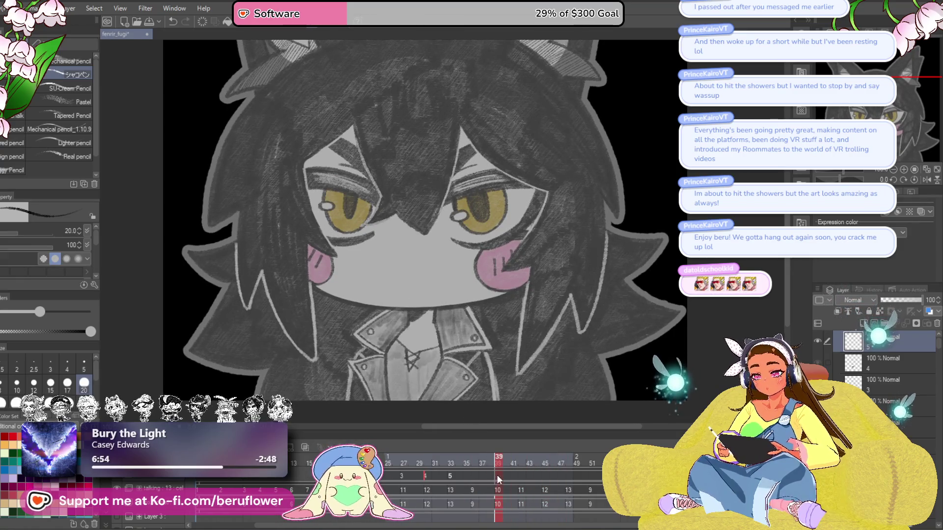
pyautogui.click(498, 476)
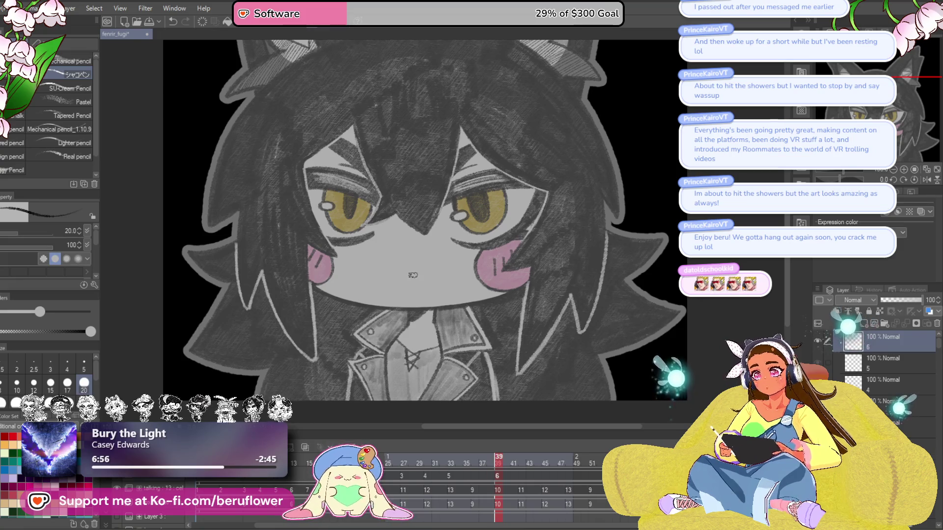
# Draw the wide-open shouting mouth outline on cel 6
pyautogui.scroll(3, 412, 275)
pyautogui.moveTo(377, 221); pyautogui.dragTo(402, 293)
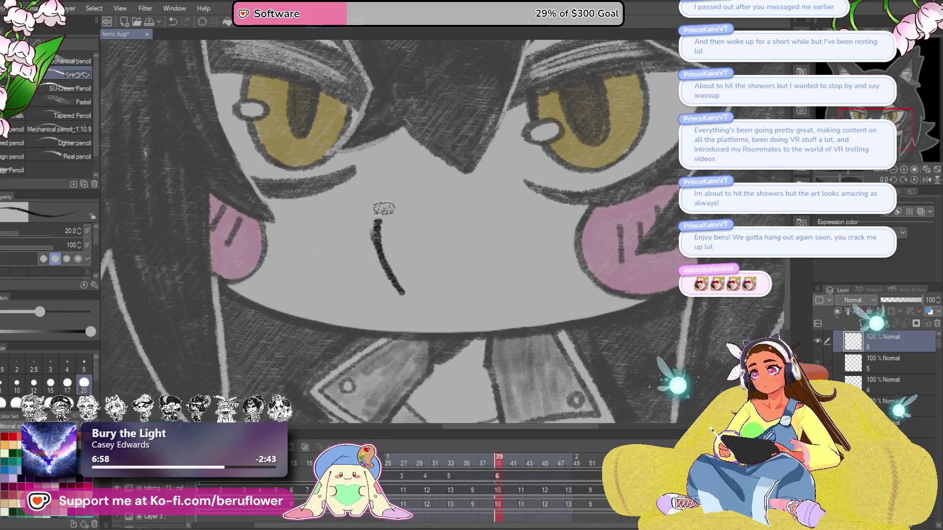
pyautogui.moveTo(372, 222); pyautogui.dragTo(408, 300)
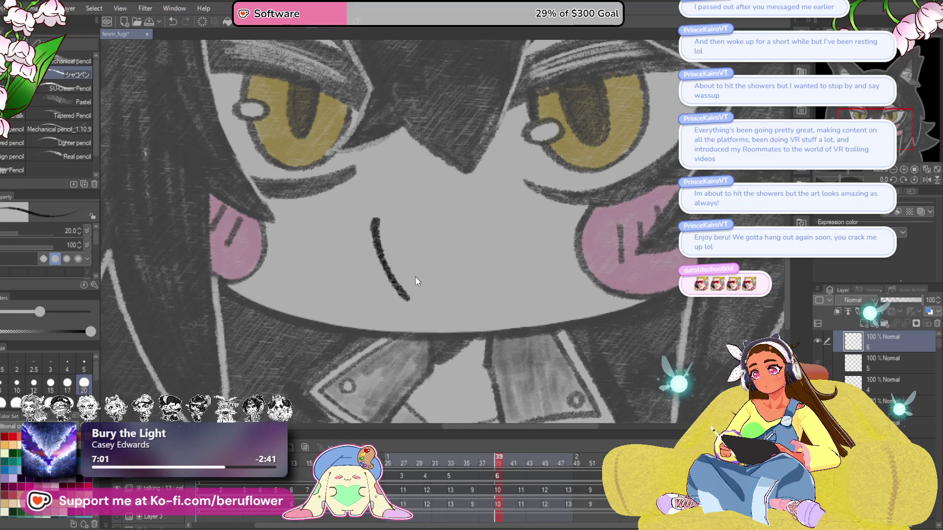
pyautogui.moveTo(376, 216)
pyautogui.mouseDown()
pyautogui.moveTo(423, 215)
pyautogui.moveTo(408, 302)
pyautogui.mouseUp()
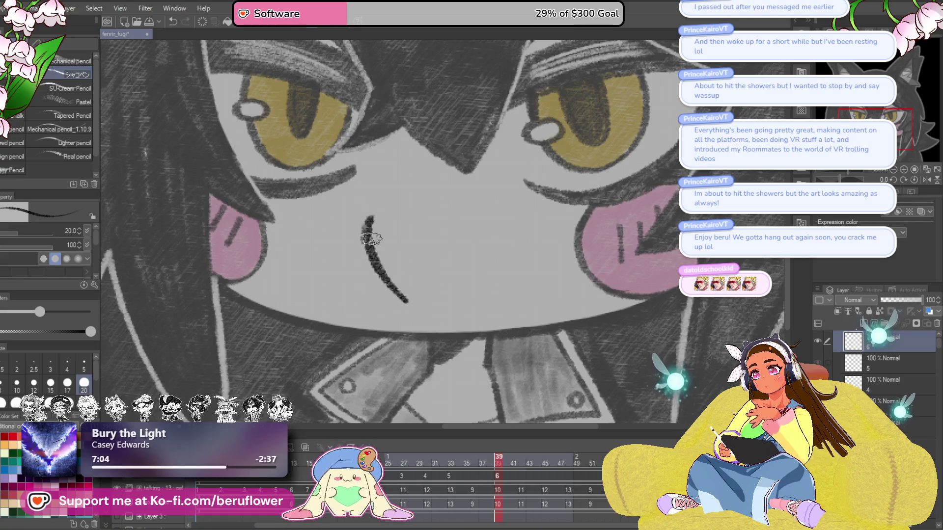
pyautogui.moveTo(371, 247); pyautogui.dragTo(403, 299)
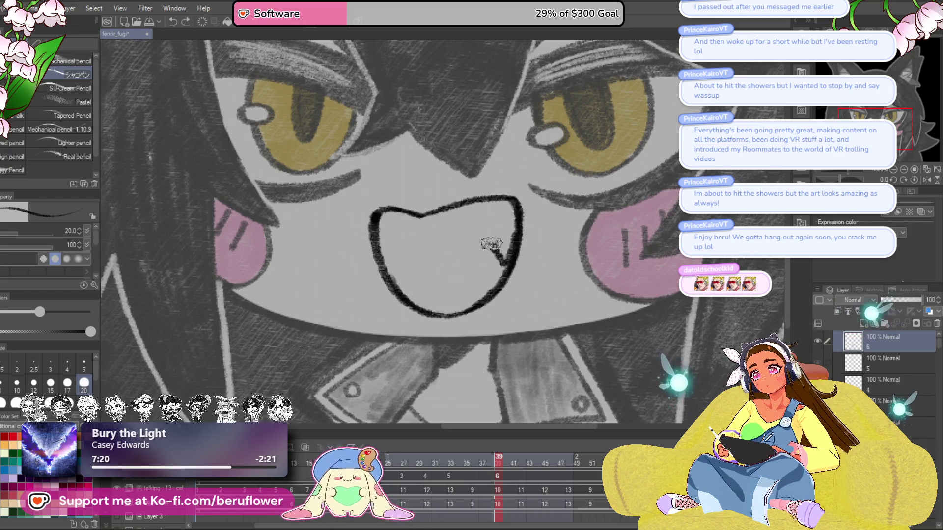
pyautogui.moveTo(488, 214); pyautogui.dragTo(479, 203)
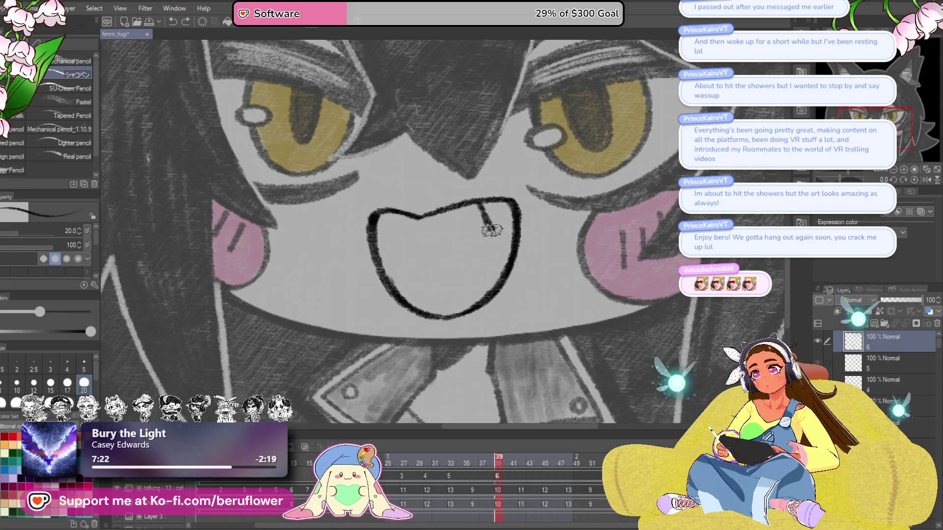
# Add a small diagonal fang and shade the mouth interior dark with a larger pencil
pyautogui.moveTo(401, 292); pyautogui.dragTo(484, 250)
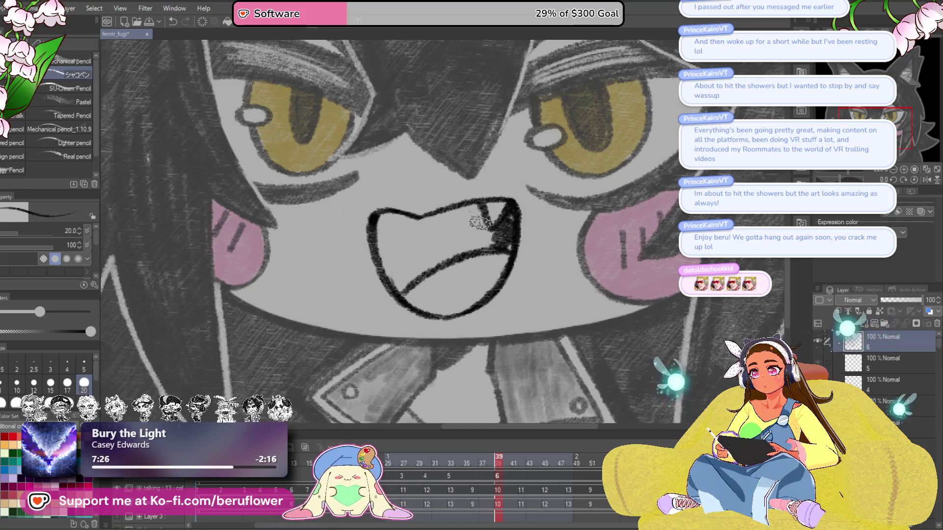
pyautogui.moveTo(504, 245)
pyautogui.mouseDown()
pyautogui.moveTo(402, 282)
pyautogui.moveTo(378, 220)
pyautogui.moveTo(393, 290)
pyautogui.mouseUp()
pyautogui.press(']')
pyautogui.moveTo(381, 216)
pyautogui.mouseDown()
pyautogui.moveTo(397, 269)
pyautogui.moveTo(479, 244)
pyautogui.mouseUp()
pyautogui.moveTo(476, 206)
pyautogui.mouseDown()
pyautogui.moveTo(393, 223)
pyautogui.moveTo(447, 214)
pyautogui.moveTo(457, 236)
pyautogui.moveTo(486, 233)
pyautogui.moveTo(450, 216)
pyautogui.mouseUp()
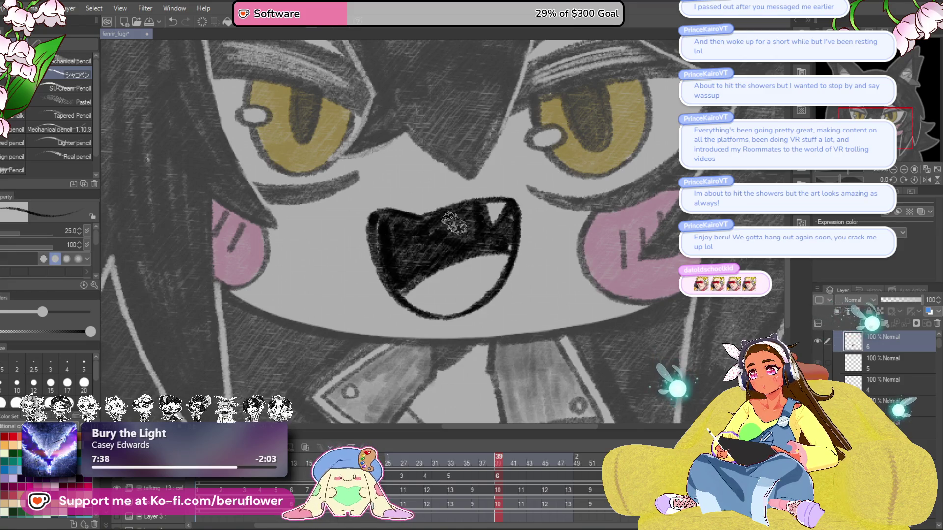
pyautogui.scroll(-2, 491, 241)
pyautogui.moveTo(503, 246)
pyautogui.mouseDown()
pyautogui.moveTo(496, 226)
pyautogui.moveTo(393, 216)
pyautogui.moveTo(386, 261)
pyautogui.mouseUp()
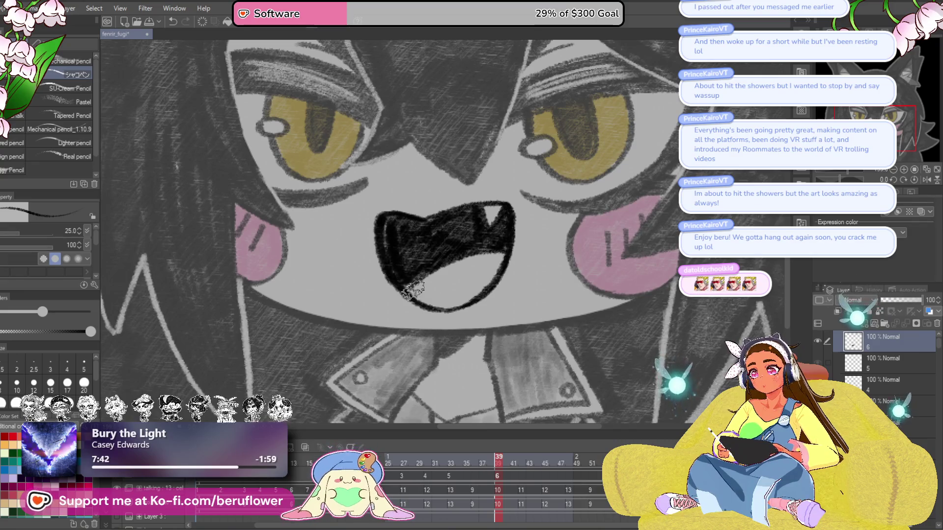
pyautogui.hotkey('ctrl', '0')
pyautogui.moveTo(504, 460); pyautogui.dragTo(472, 468)
# Add in-between cel 5a at frame 36 and turn on onion skin to compare with frame 33
pyautogui.hotkey('ctrl', 'shift', 'n')
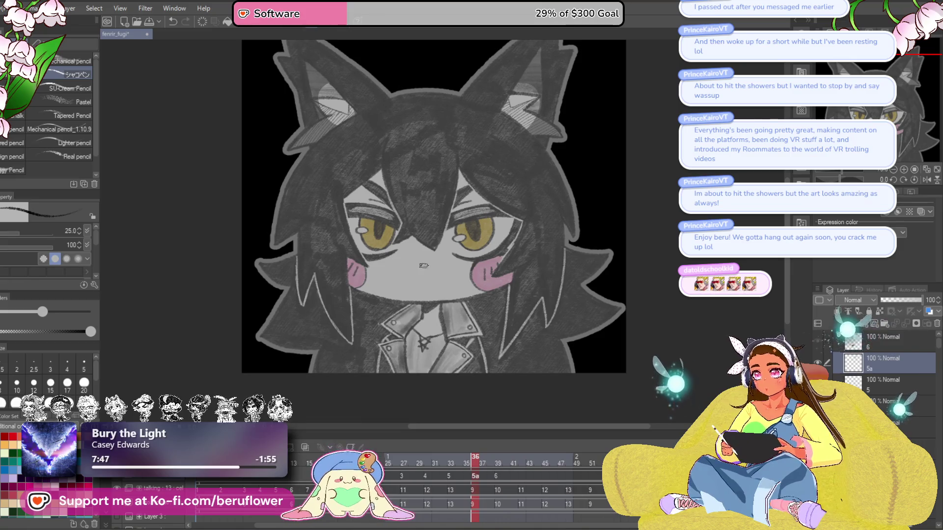
pyautogui.scroll(5, 410, 278)
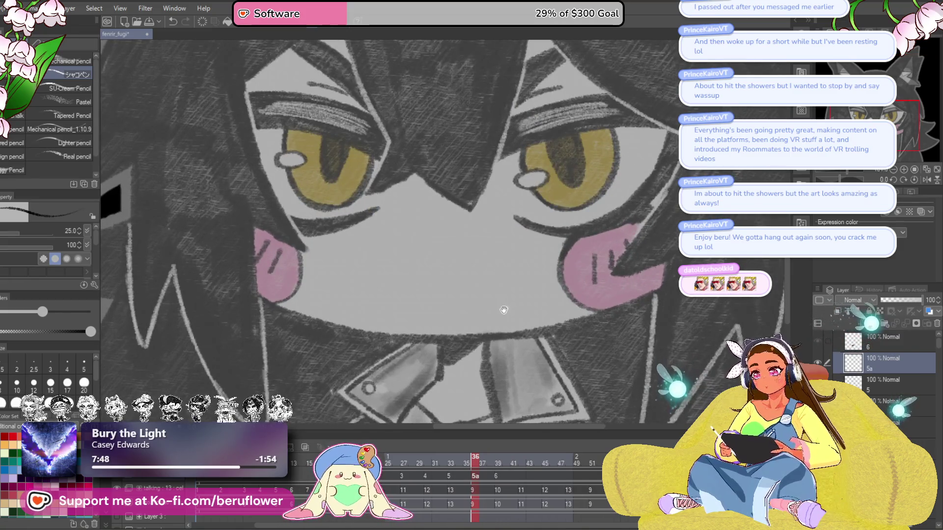
pyautogui.moveTo(411, 278); pyautogui.dragTo(403, 275)
pyautogui.click(305, 447)
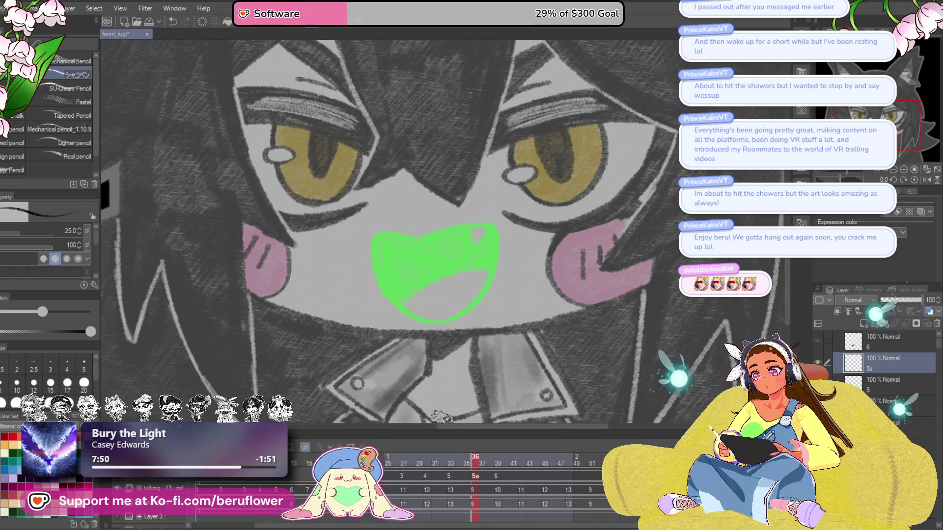
pyautogui.click(451, 461)
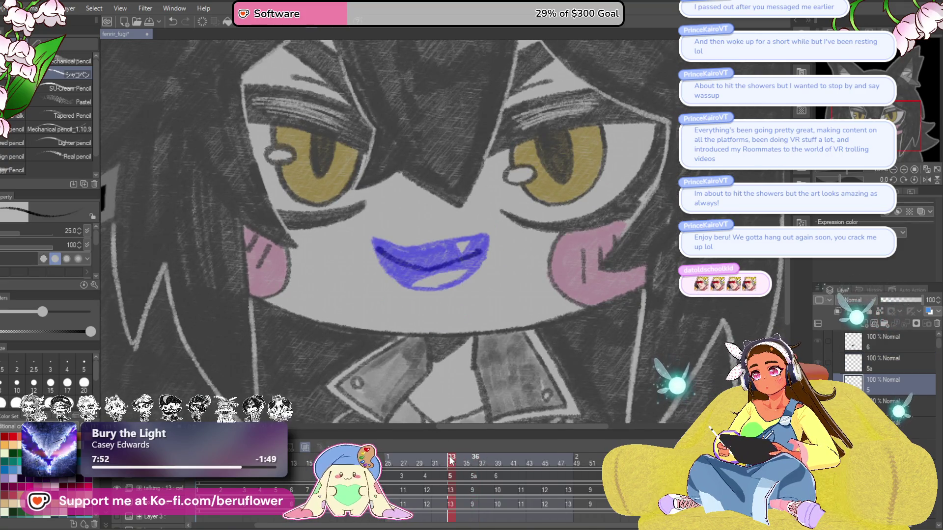
pyautogui.click(476, 459)
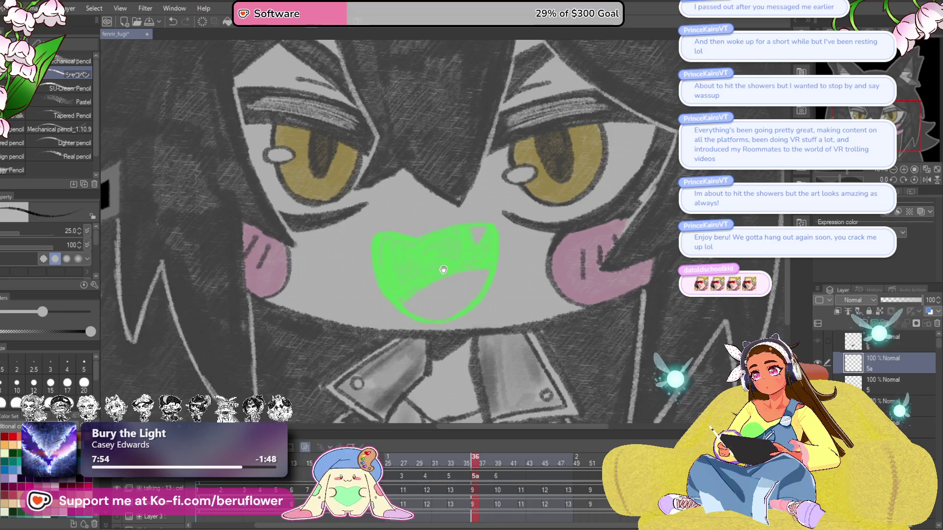
pyautogui.moveTo(525, 253); pyautogui.dragTo(493, 261)
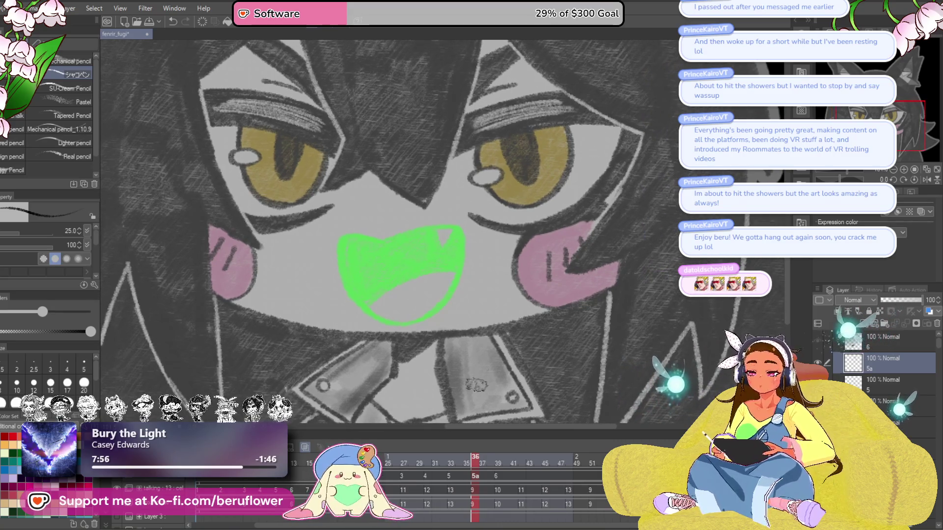
# Preview frames 37–41 and adjust the shouting mouth on cel 6 at frame 39
pyautogui.click(503, 461)
pyautogui.click(483, 463)
pyautogui.click(507, 462)
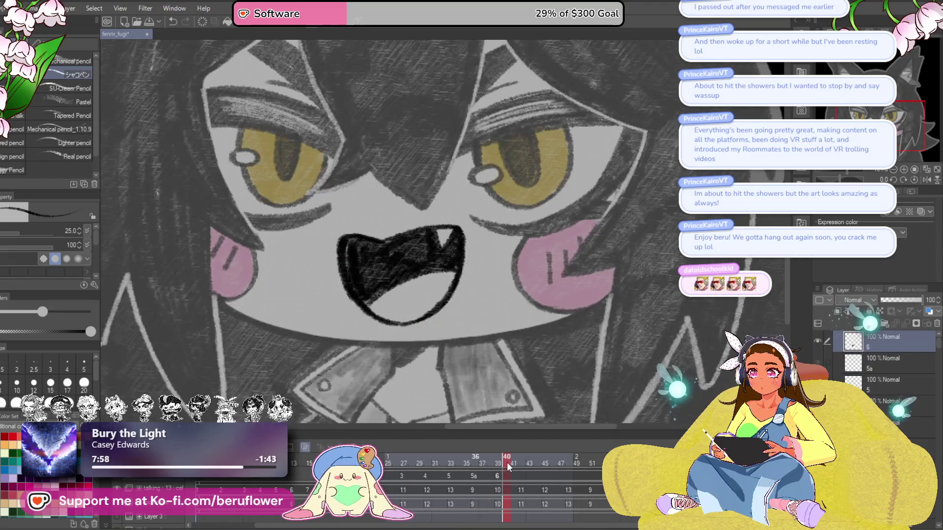
pyautogui.click(489, 464)
pyautogui.click(512, 461)
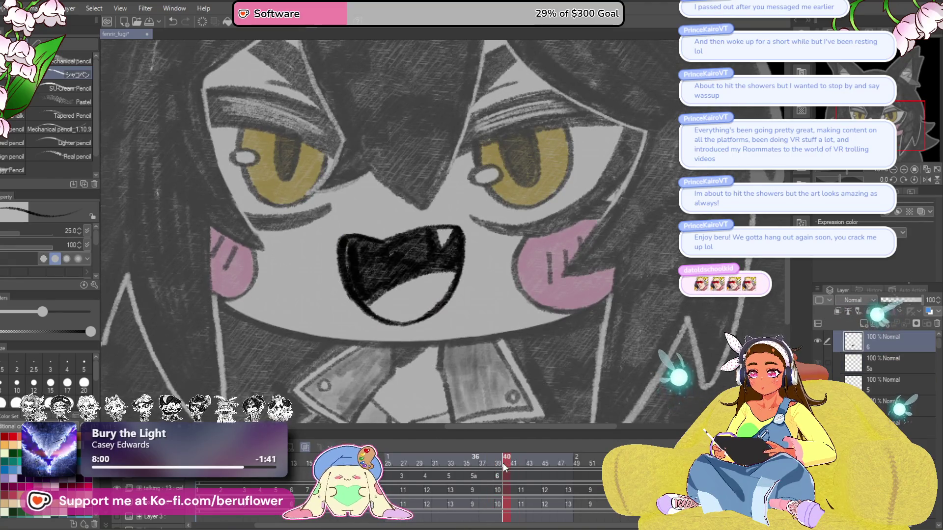
pyautogui.click(500, 464)
pyautogui.hotkey('ctrl', 't')
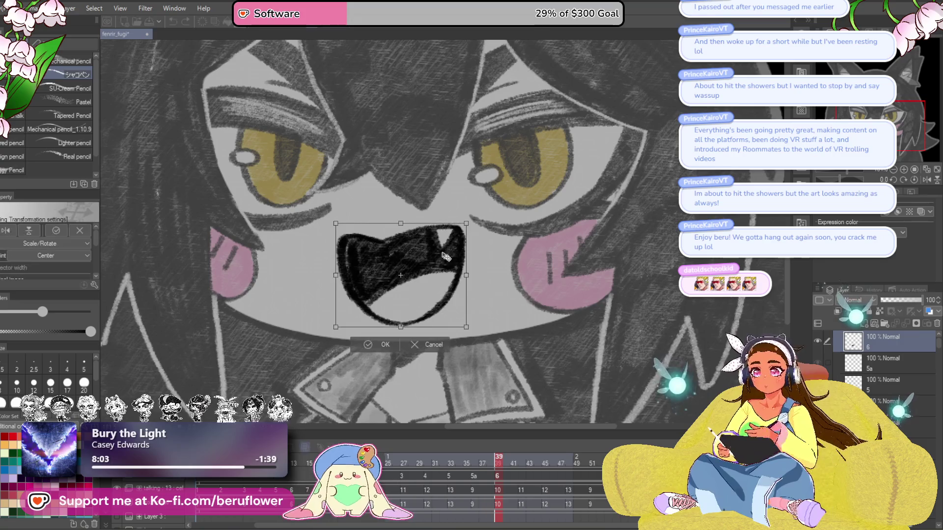
pyautogui.click(381, 350)
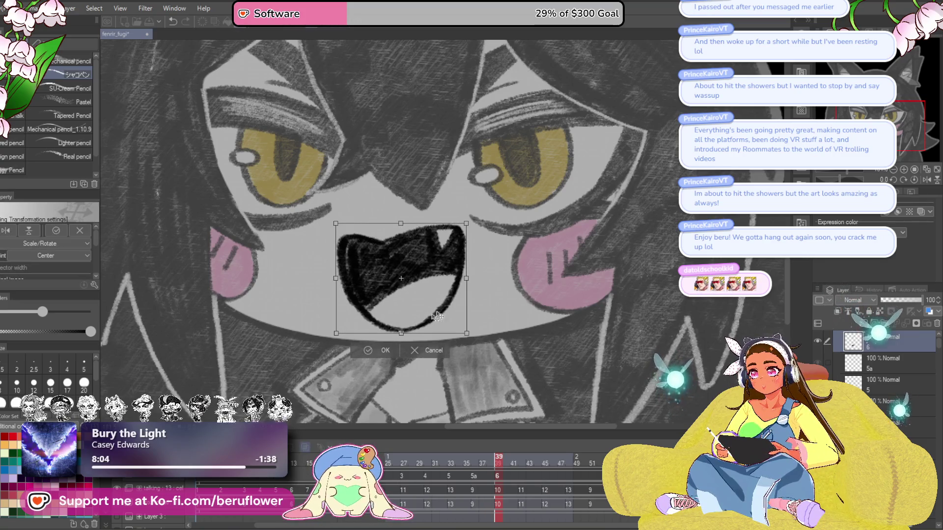
# Draw a wide mouth line on cel 5a at frame 36 and check it against the next frame
pyautogui.click(476, 464)
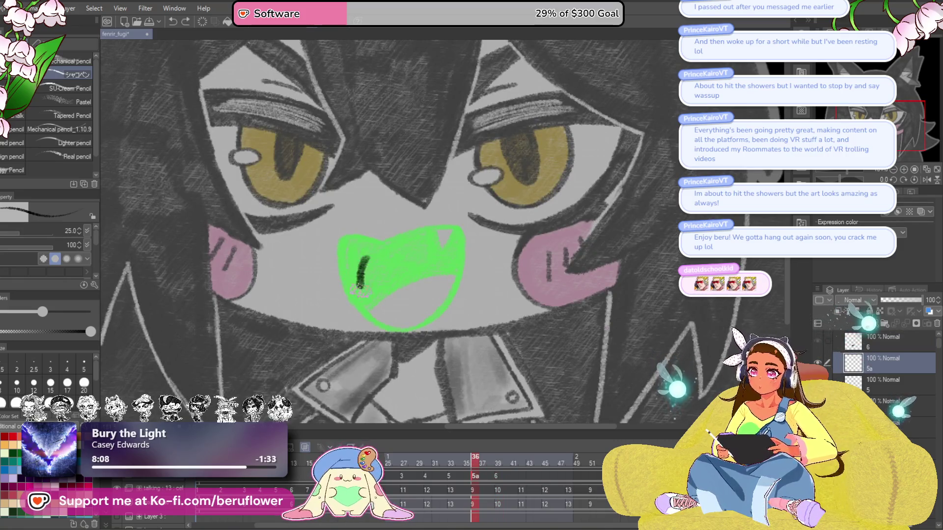
pyautogui.moveTo(361, 291); pyautogui.dragTo(388, 250)
pyautogui.hotkey('ctrl', 'z')
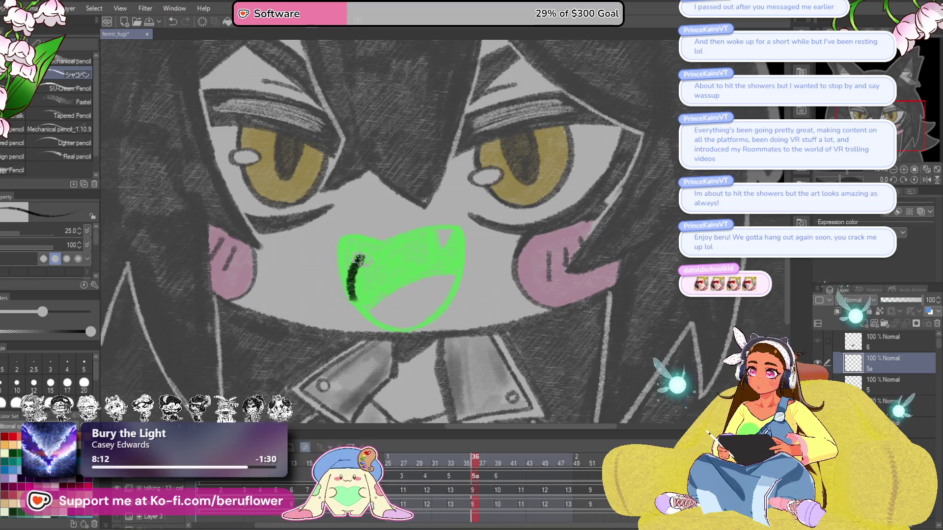
pyautogui.moveTo(381, 279)
pyautogui.mouseDown()
pyautogui.moveTo(366, 272)
pyautogui.moveTo(384, 274)
pyautogui.mouseUp()
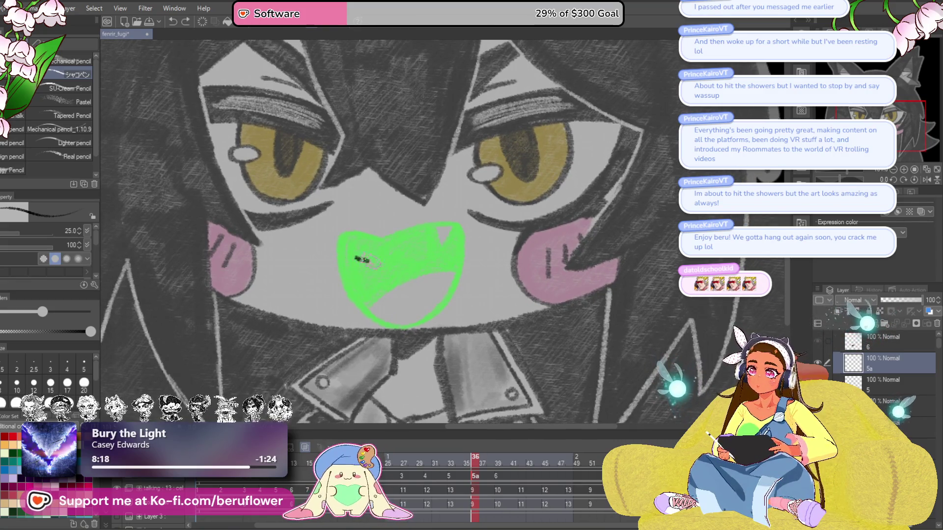
pyautogui.moveTo(362, 260); pyautogui.dragTo(445, 253)
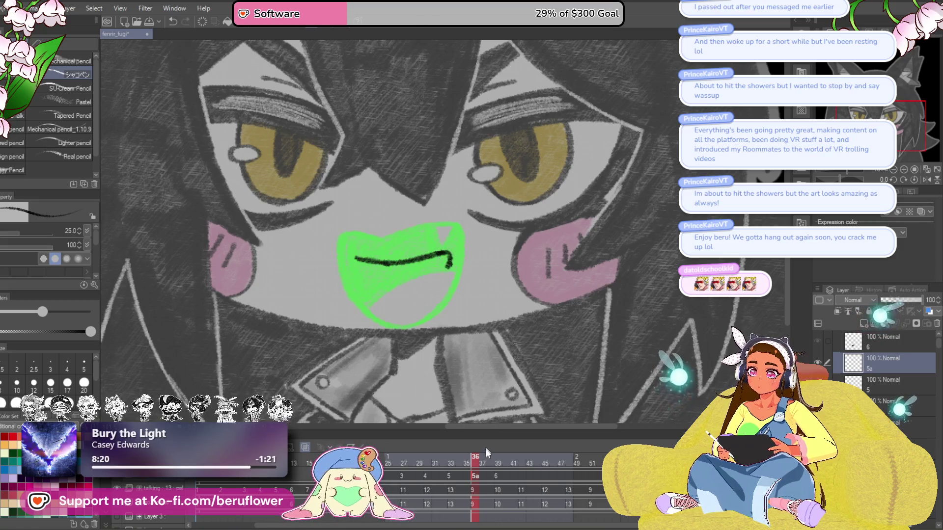
pyautogui.click(461, 464)
pyautogui.click(479, 462)
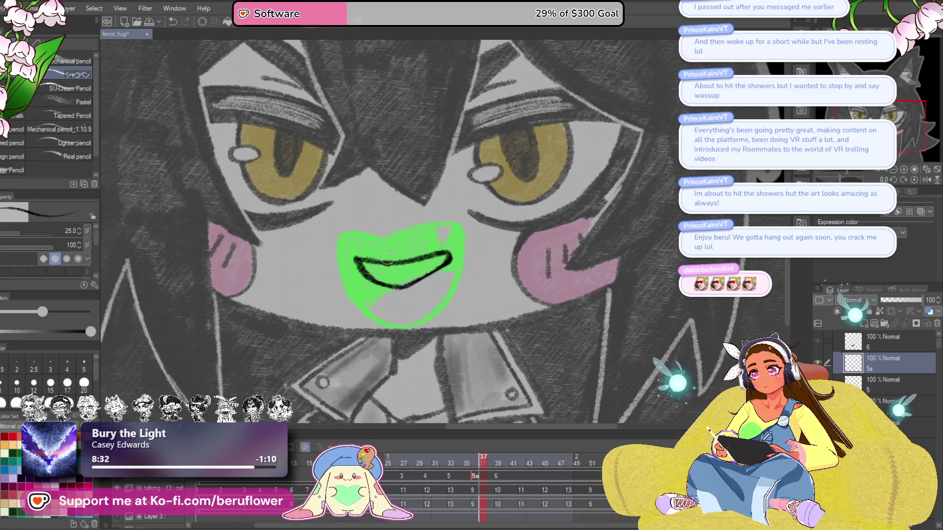
# Thicken the grin's right corner outline and fill its interior black
pyautogui.moveTo(447, 251); pyautogui.dragTo(444, 258)
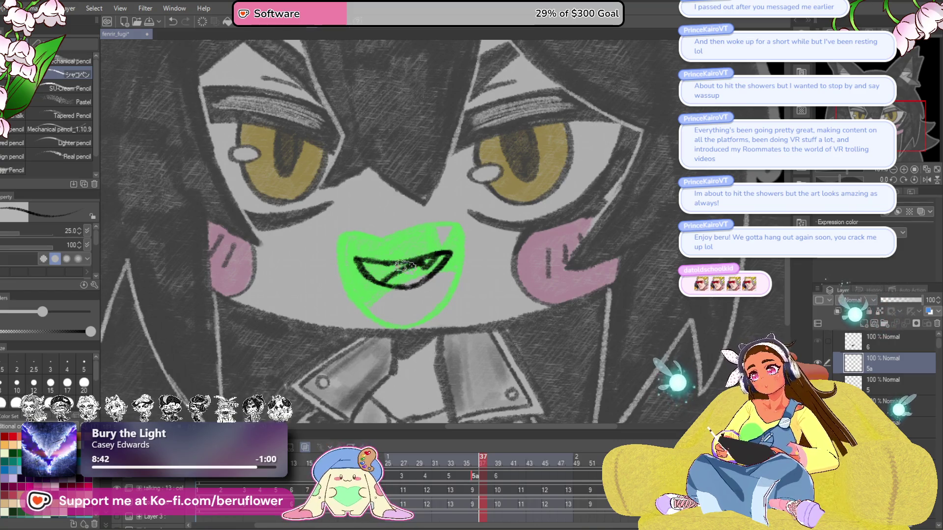
pyautogui.moveTo(372, 271); pyautogui.dragTo(460, 256)
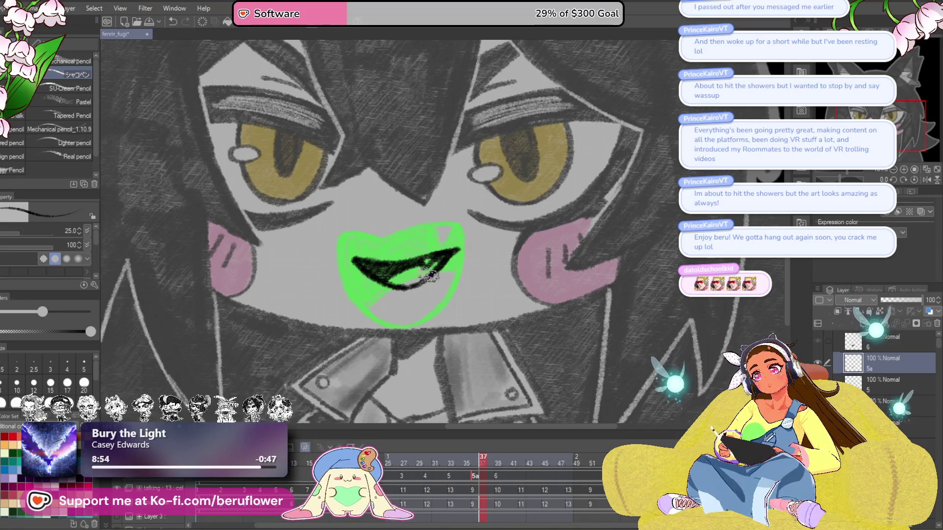
pyautogui.scroll(-3, 417, 270)
pyautogui.scroll(2, 396, 291)
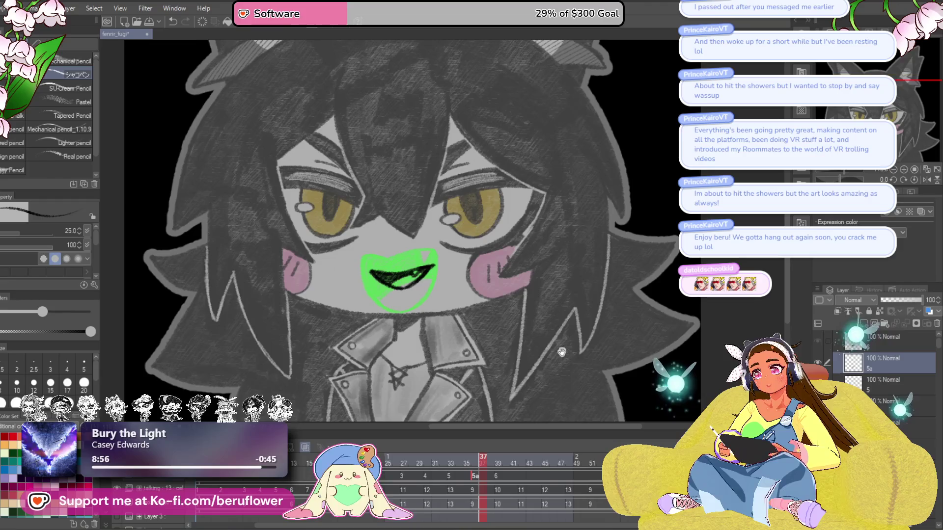
pyautogui.scroll(-1, 533, 312)
# Widen the grinning mouth, commit the transform, and return to frame 36
pyautogui.hotkey('ctrl', 't')
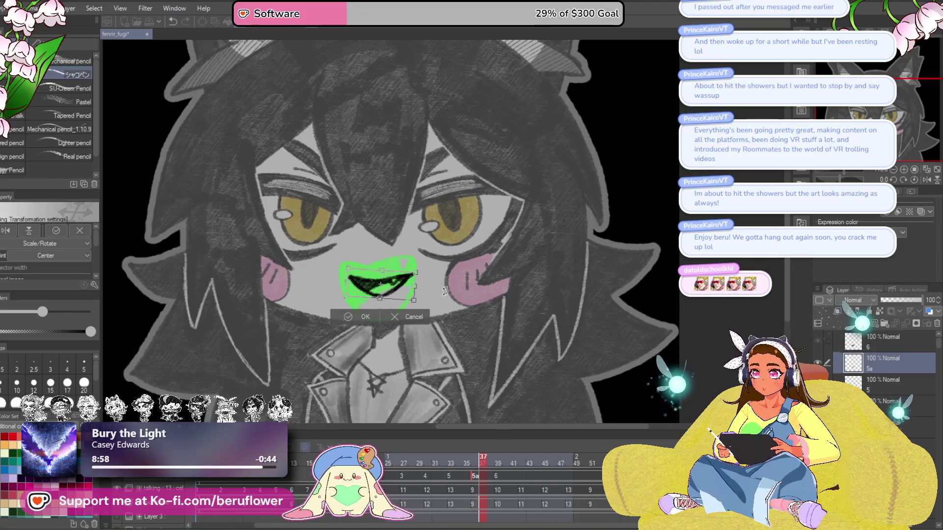
pyautogui.moveTo(414, 300)
pyautogui.mouseDown()
pyautogui.moveTo(425, 305)
pyautogui.moveTo(421, 286)
pyautogui.moveTo(430, 295)
pyautogui.mouseUp()
pyautogui.press('Return')
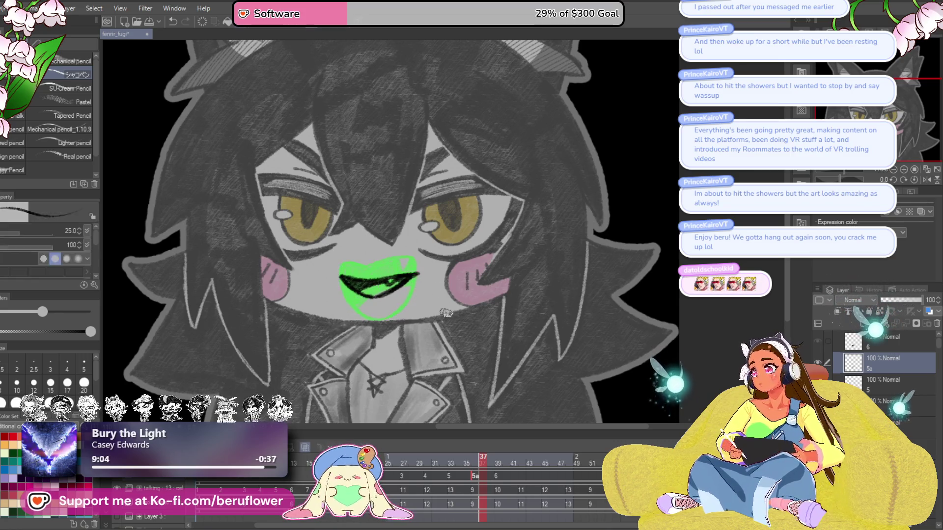
pyautogui.click(474, 459)
# Rename the mouth cels in timeline order so cel 5a becomes 6
pyautogui.rightClick(163, 475)
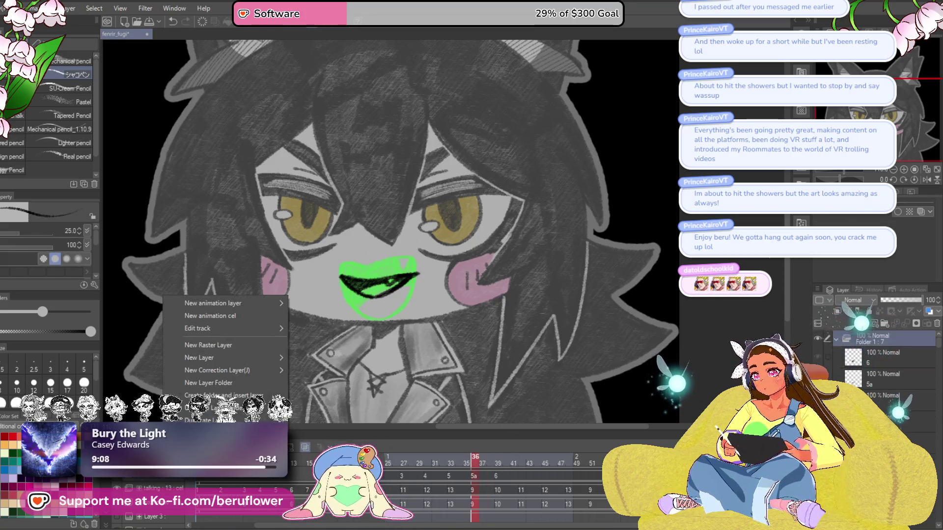
pyautogui.moveTo(255, 328)
pyautogui.click(394, 398)
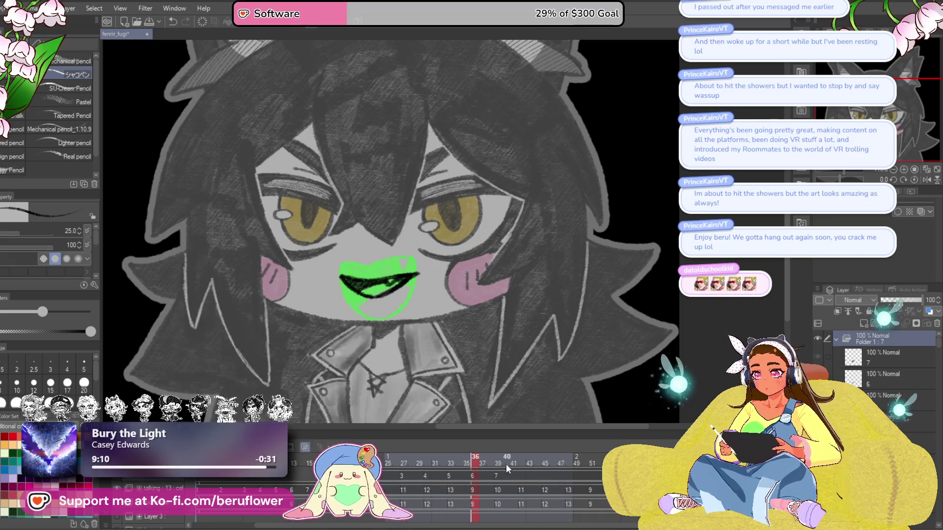
pyautogui.moveTo(472, 464)
pyautogui.mouseDown()
pyautogui.moveTo(365, 474)
pyautogui.moveTo(452, 464)
pyautogui.mouseUp()
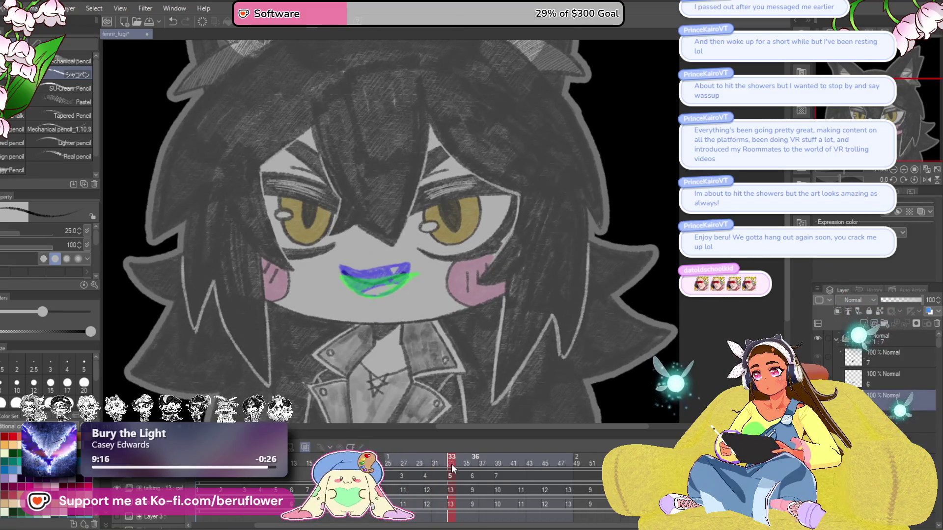
# Nudge the green grin at frame 36 up slightly, then compare with frame 33
pyautogui.scroll(2, 372, 275)
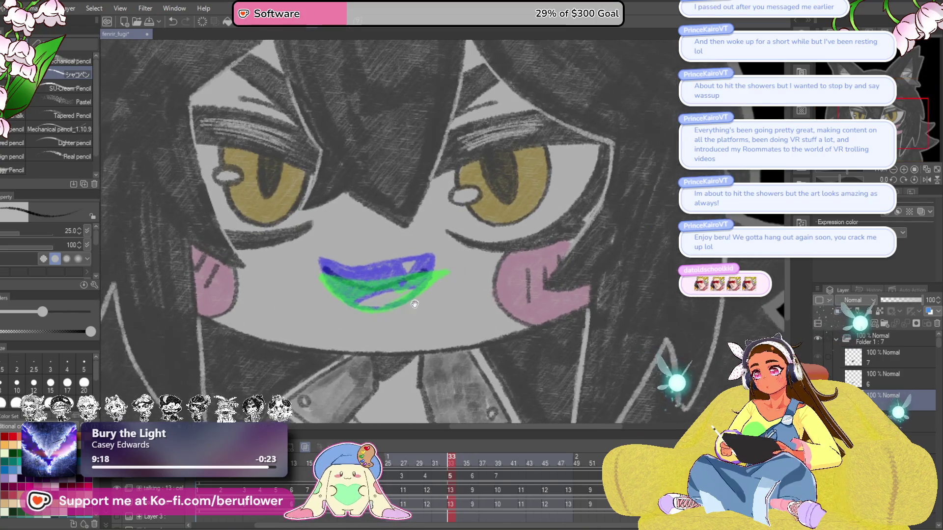
pyautogui.moveTo(451, 458)
pyautogui.mouseDown()
pyautogui.moveTo(463, 470)
pyautogui.moveTo(500, 462)
pyautogui.moveTo(435, 474)
pyautogui.moveTo(478, 471)
pyautogui.mouseUp()
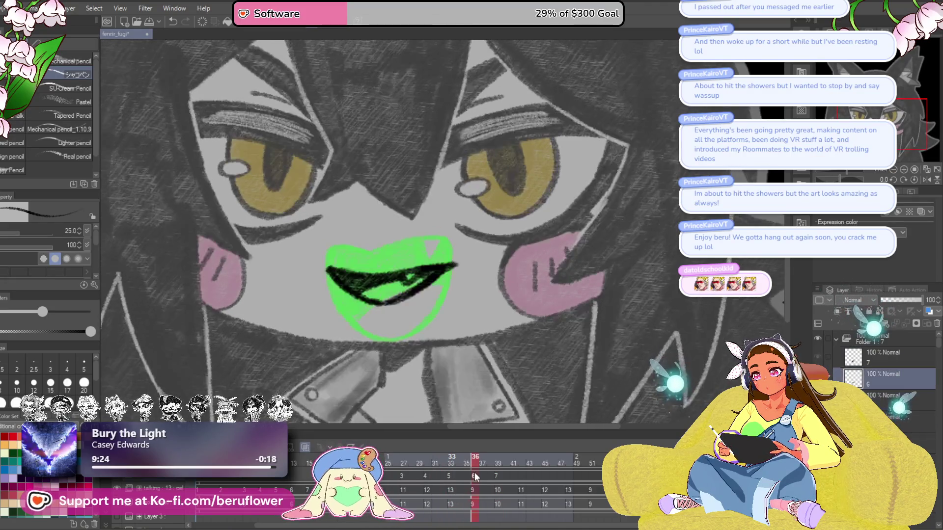
pyautogui.hotkey('ctrl', 't')
pyautogui.press('Up')
pyautogui.press('Up')
pyautogui.press('Up')
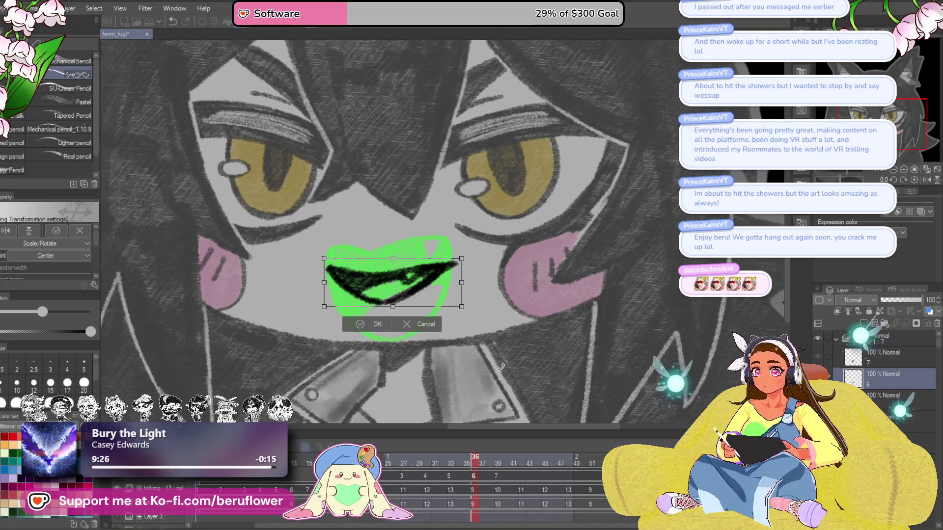
pyautogui.press('Return')
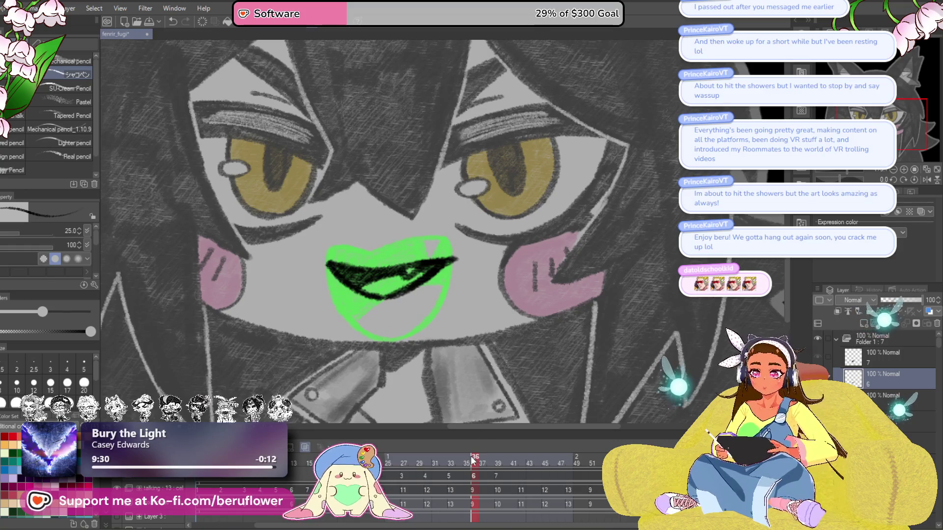
pyautogui.click(455, 467)
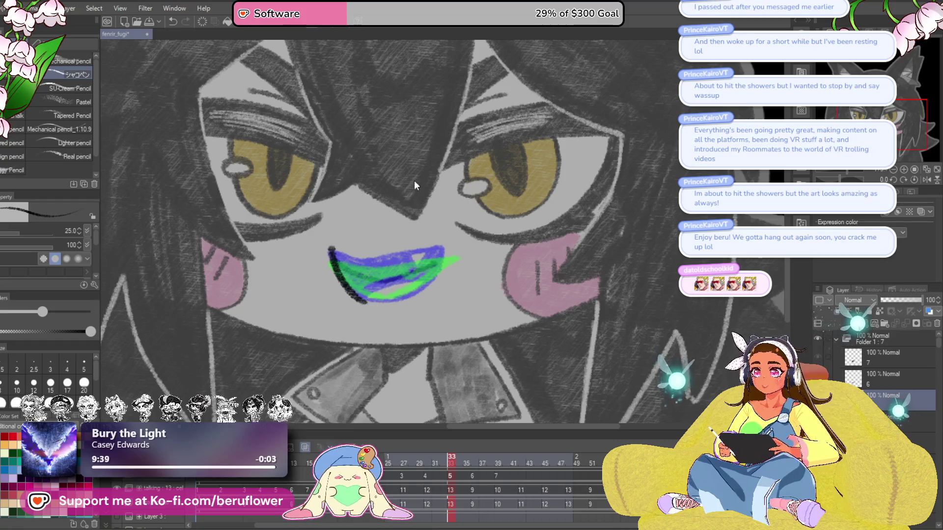
# Review the mouth frames up to 44, then add new animation cel 8 at frame 42
pyautogui.moveTo(430, 268); pyautogui.dragTo(425, 265)
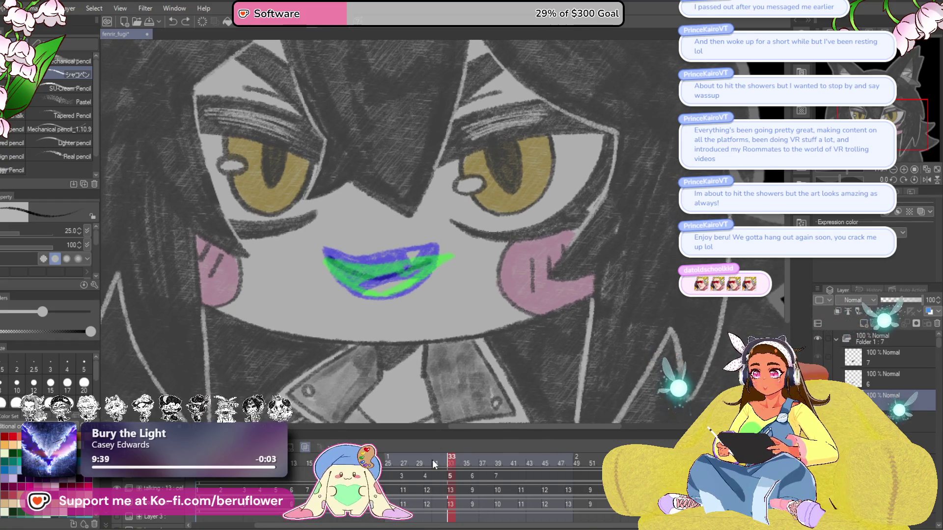
pyautogui.moveTo(434, 464); pyautogui.dragTo(448, 464)
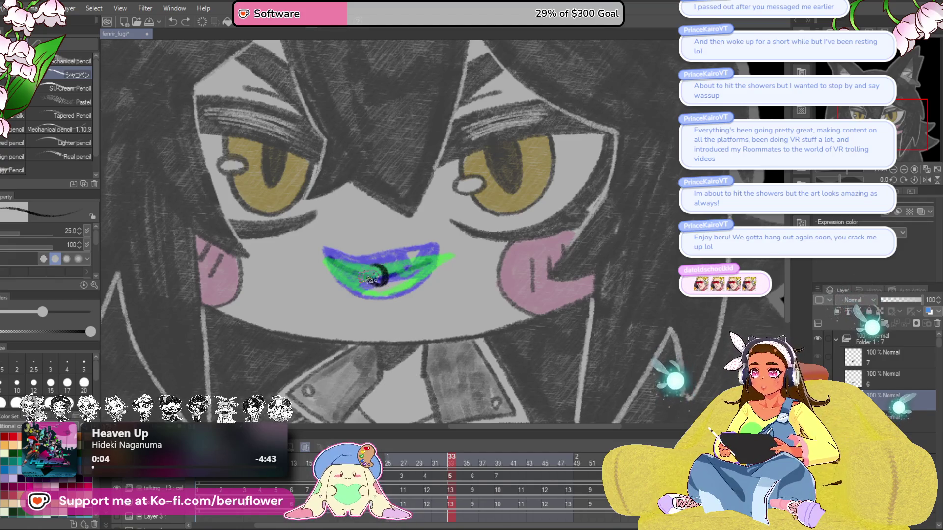
pyautogui.moveTo(452, 463); pyautogui.dragTo(478, 463)
pyautogui.click(461, 469)
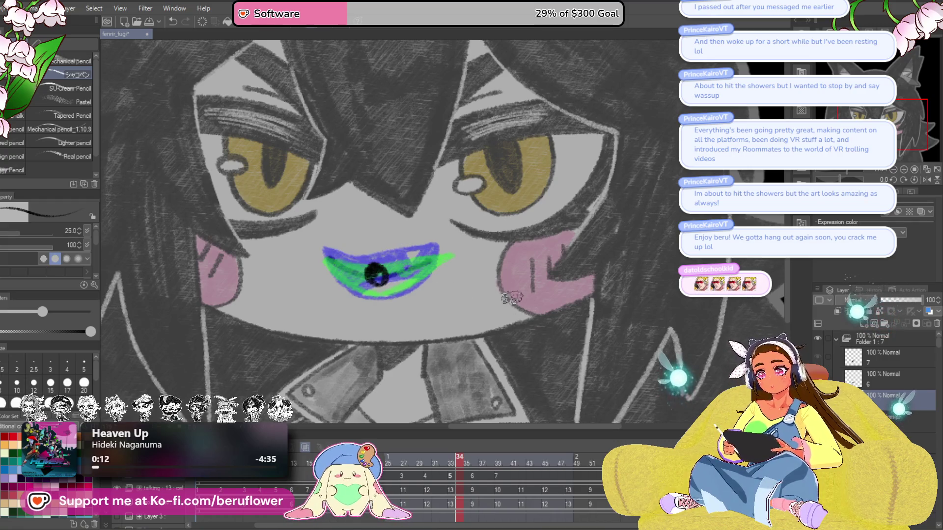
pyautogui.scroll(-1, 502, 301)
pyautogui.moveTo(468, 528)
pyautogui.mouseDown()
pyautogui.moveTo(507, 529)
pyautogui.moveTo(479, 528)
pyautogui.mouseUp()
pyautogui.moveTo(366, 465)
pyautogui.mouseDown()
pyautogui.moveTo(539, 465)
pyautogui.moveTo(477, 472)
pyautogui.moveTo(479, 479)
pyautogui.mouseUp()
pyautogui.click(478, 479)
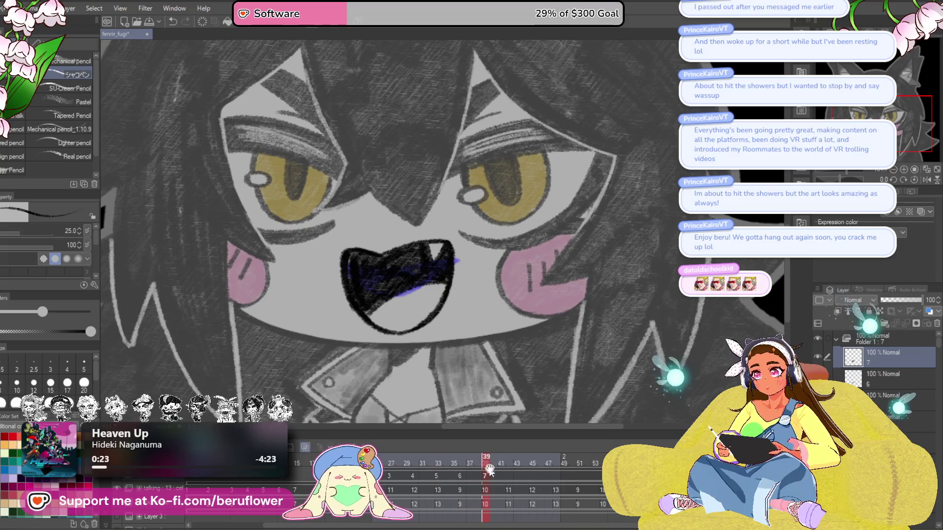
pyautogui.moveTo(502, 462); pyautogui.dragTo(512, 461)
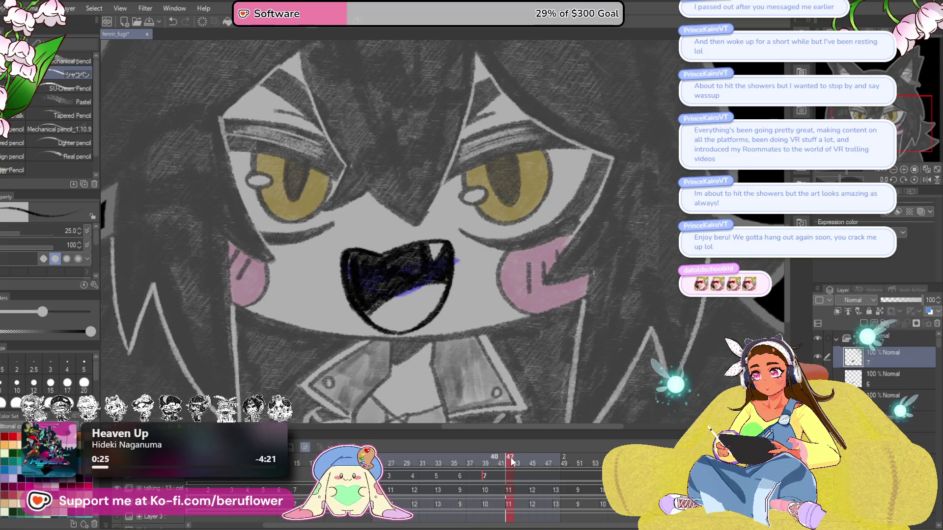
pyautogui.hotkey('ctrl', 'shift', 'alt', 'n')
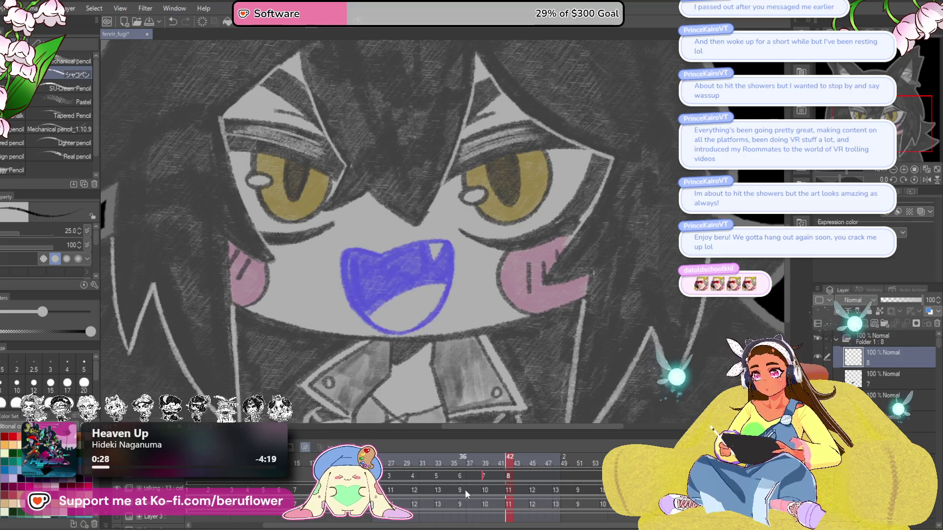
# After a trial lasso on frame 1, group cel 8 at frame 42 into its own folder
pyautogui.press('Home')
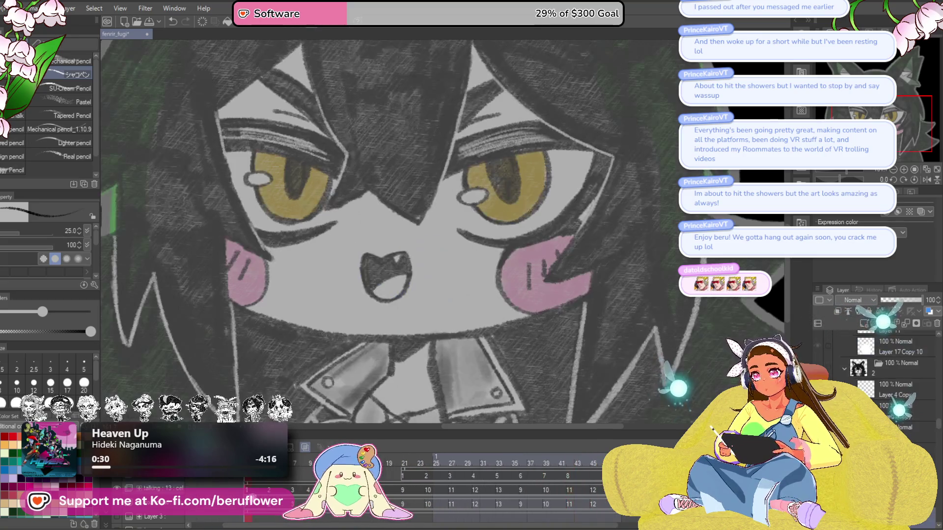
pyautogui.press('m')
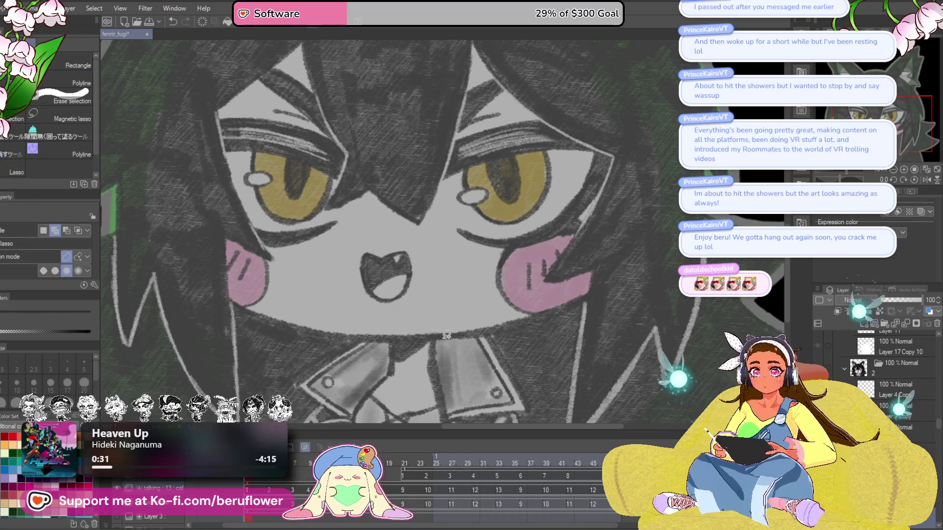
pyautogui.moveTo(388, 305); pyautogui.dragTo(393, 239)
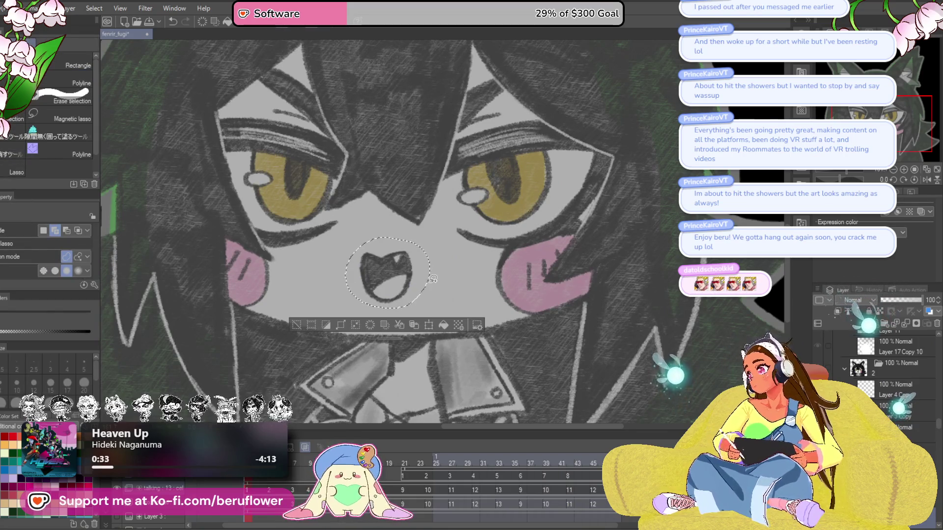
pyautogui.hotkey('ctrl', 'd')
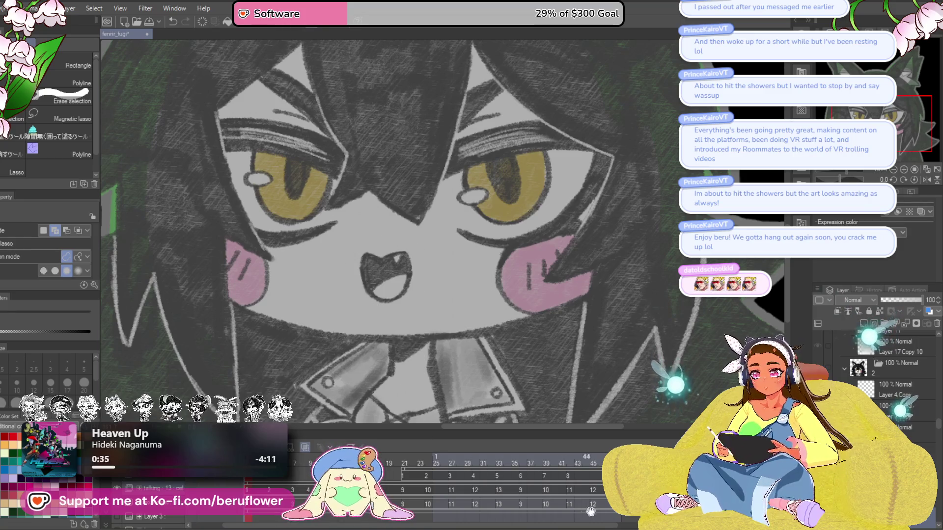
pyautogui.click(570, 476)
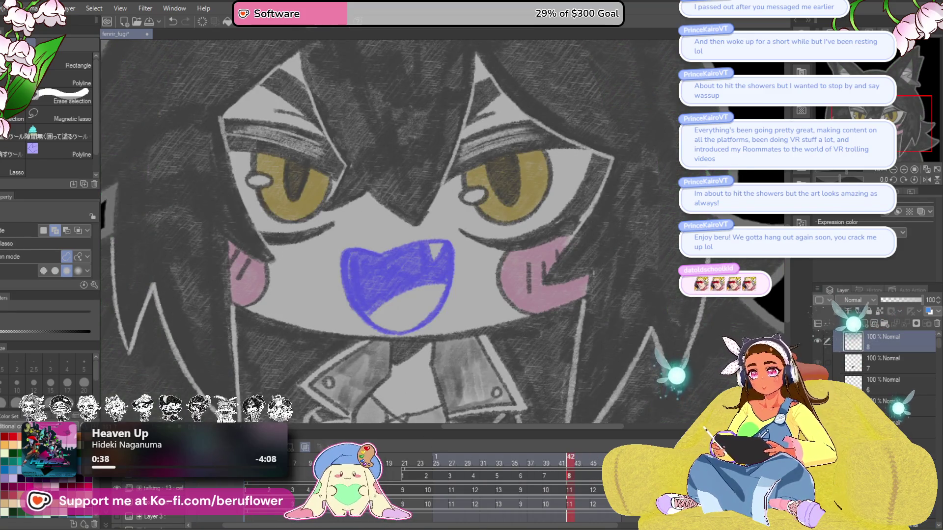
pyautogui.hotkey('ctrl', 'g')
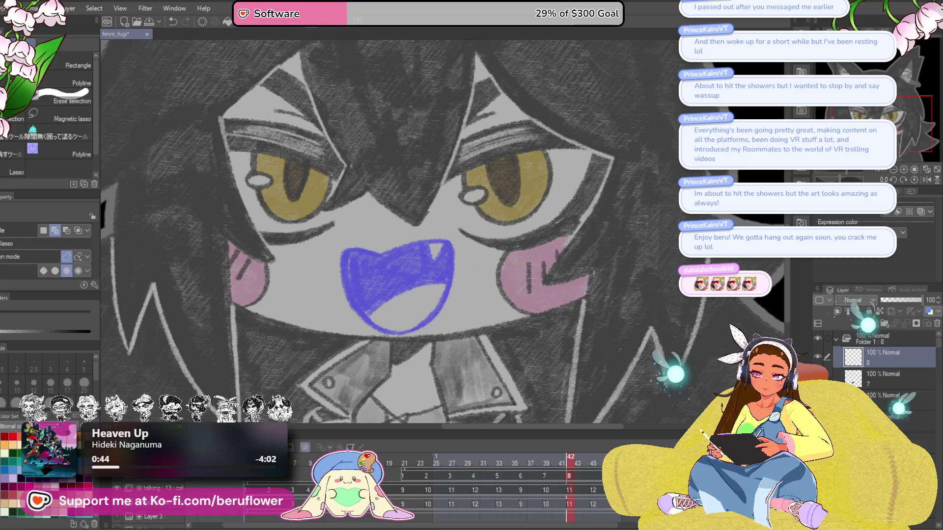
pyautogui.click(904, 425)
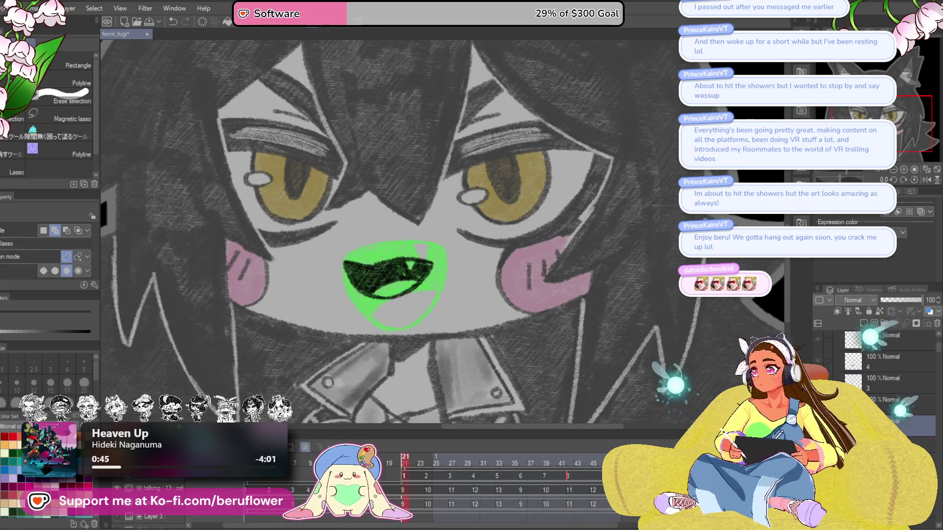
# Step through the mouth cels at frames 24–33, clearing stray selections and undoing a change
pyautogui.click(893, 415)
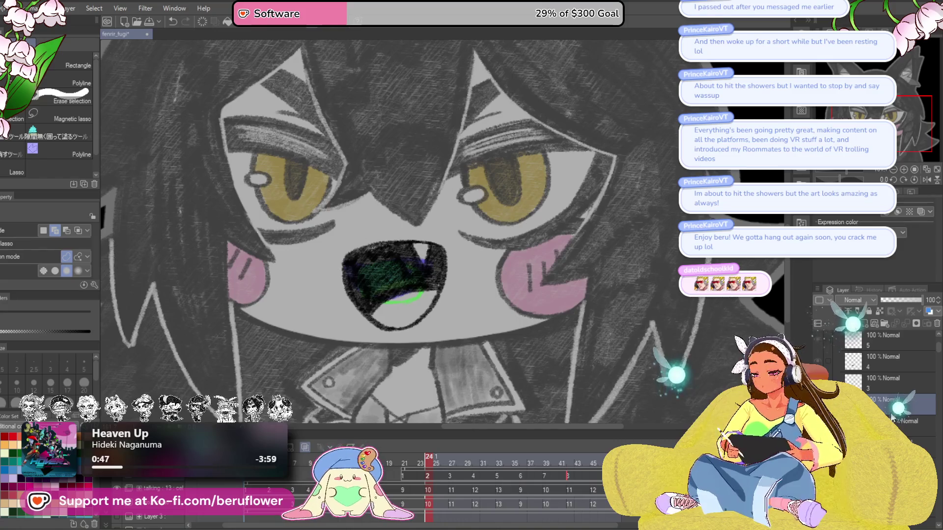
pyautogui.press('o')
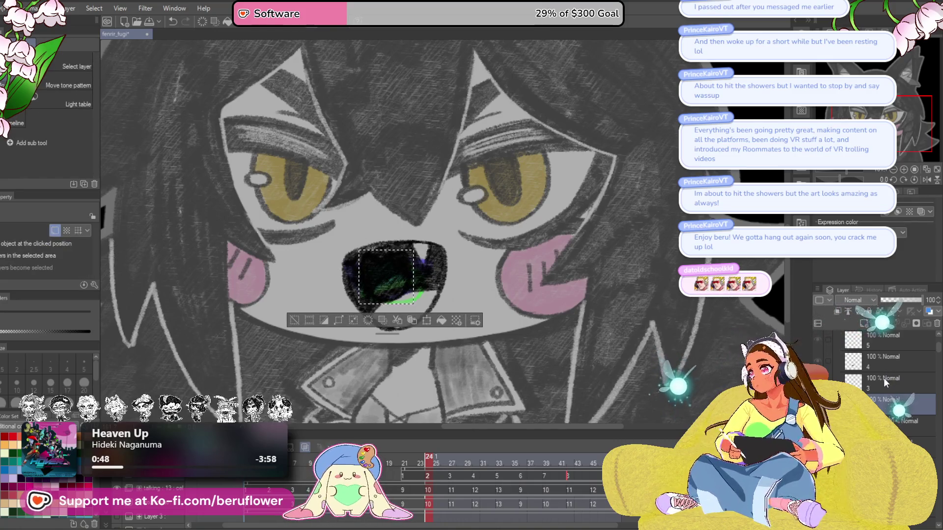
pyautogui.hotkey('ctrl', 'd')
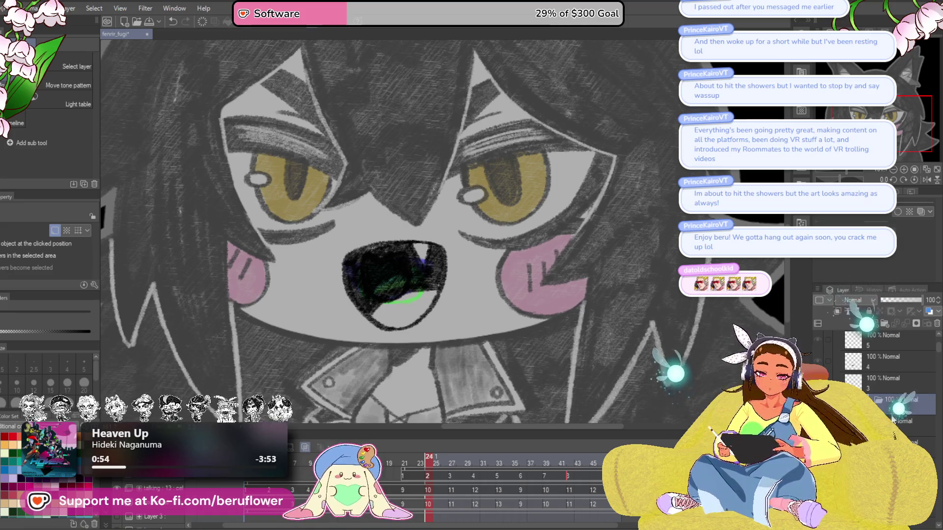
pyautogui.click(889, 384)
pyautogui.hotkey('ctrl', 'z')
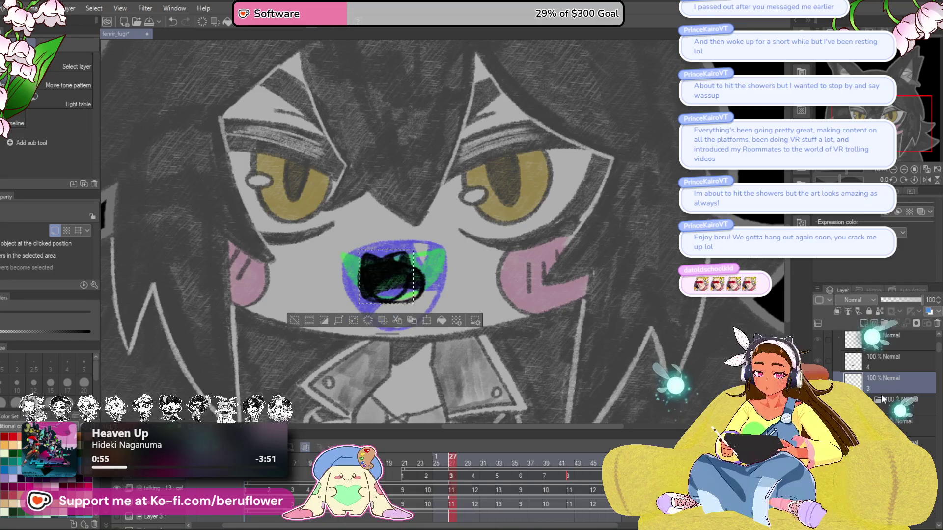
pyautogui.hotkey('ctrl', 'd')
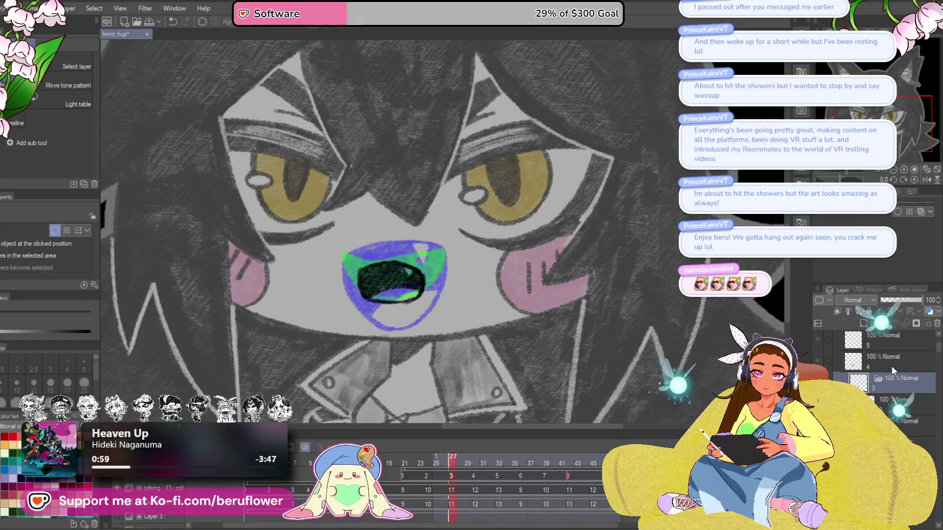
pyautogui.click(891, 366)
pyautogui.click(897, 343)
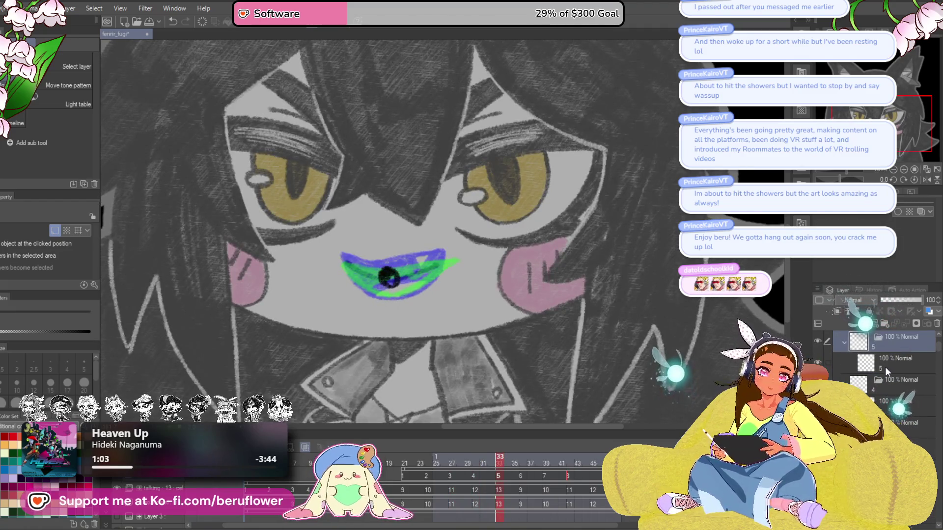
# Step to cel 8 at frame 42 and delete the leftover layer 8
pyautogui.scroll(3, 887, 363)
pyautogui.click(882, 386)
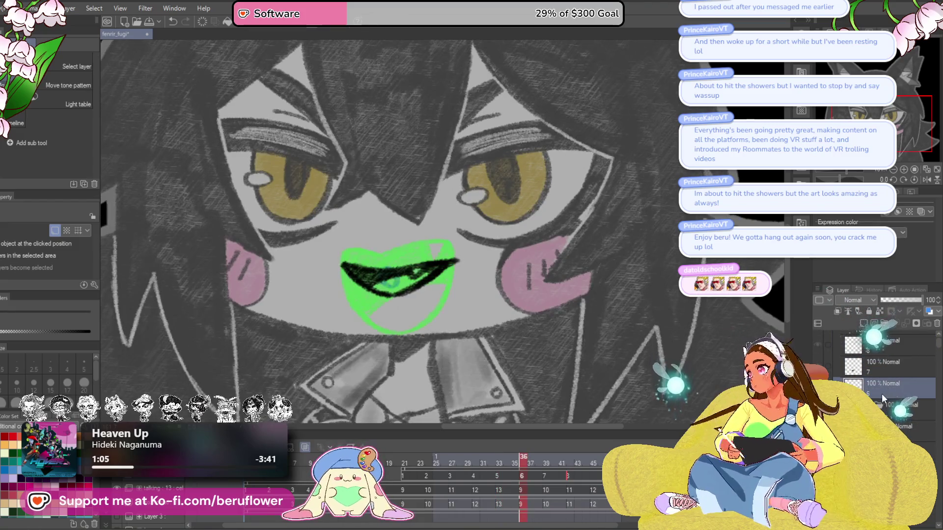
pyautogui.click(888, 378)
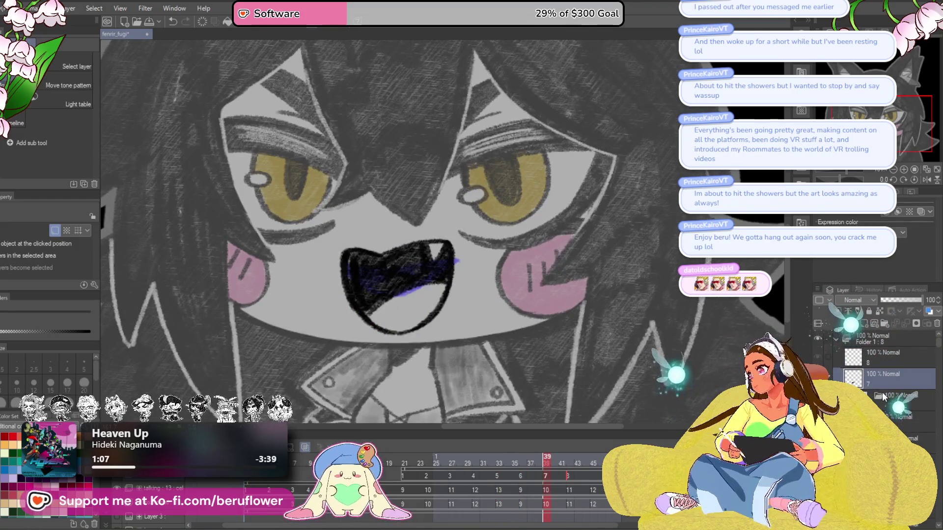
pyautogui.click(887, 363)
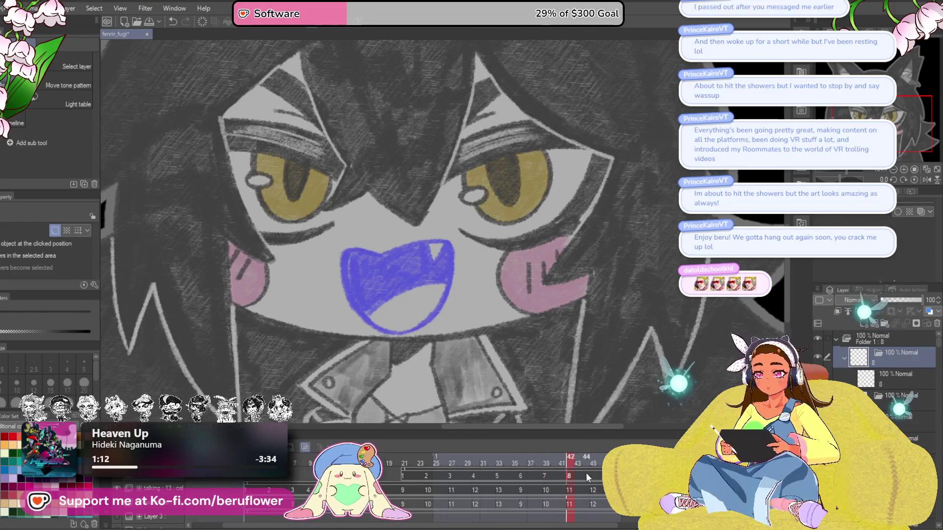
pyautogui.click(892, 374)
pyautogui.click(883, 393)
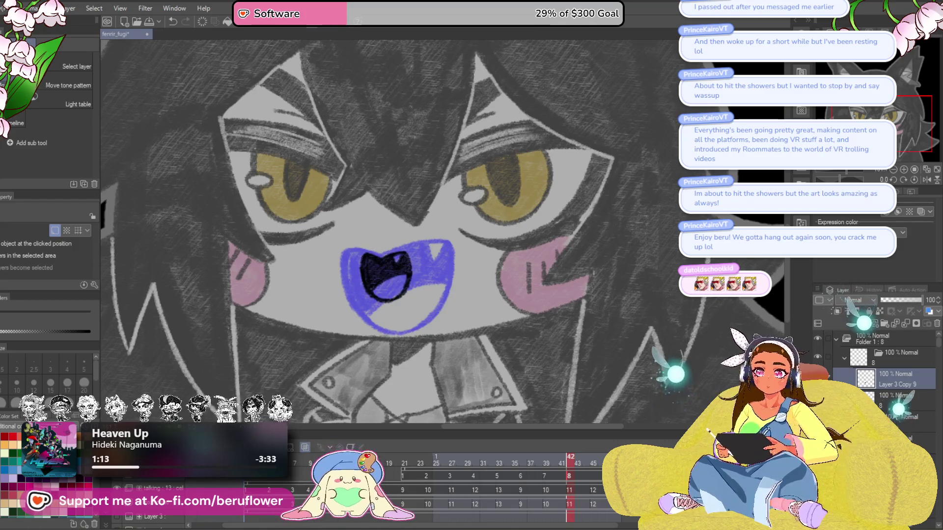
pyautogui.click(936, 325)
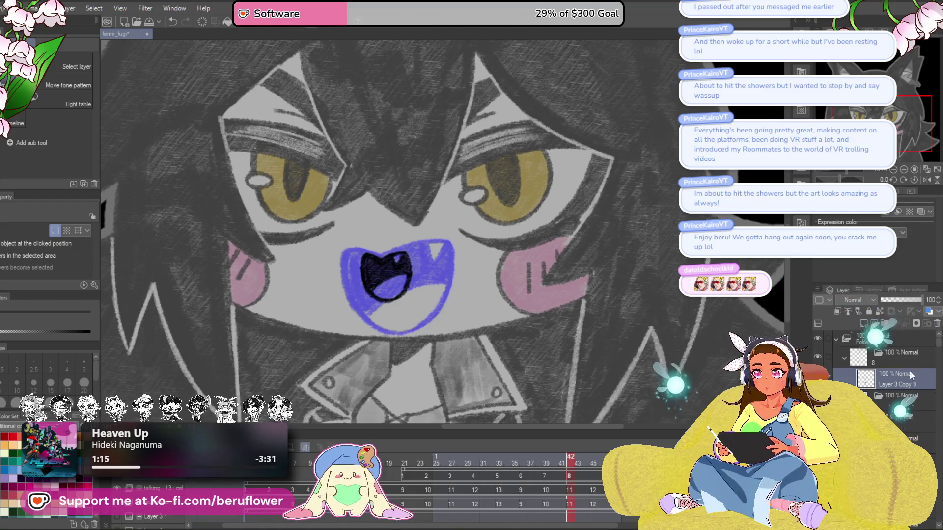
# Add a new mouth cel 9 at frame 45
pyautogui.moveTo(573, 465)
pyautogui.mouseDown()
pyautogui.moveTo(548, 466)
pyautogui.moveTo(598, 474)
pyautogui.mouseUp()
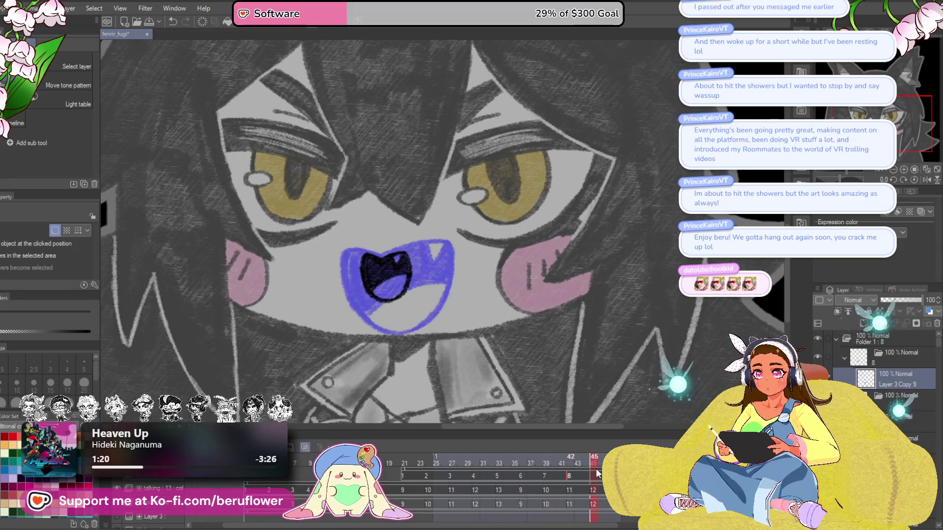
pyautogui.click(593, 475)
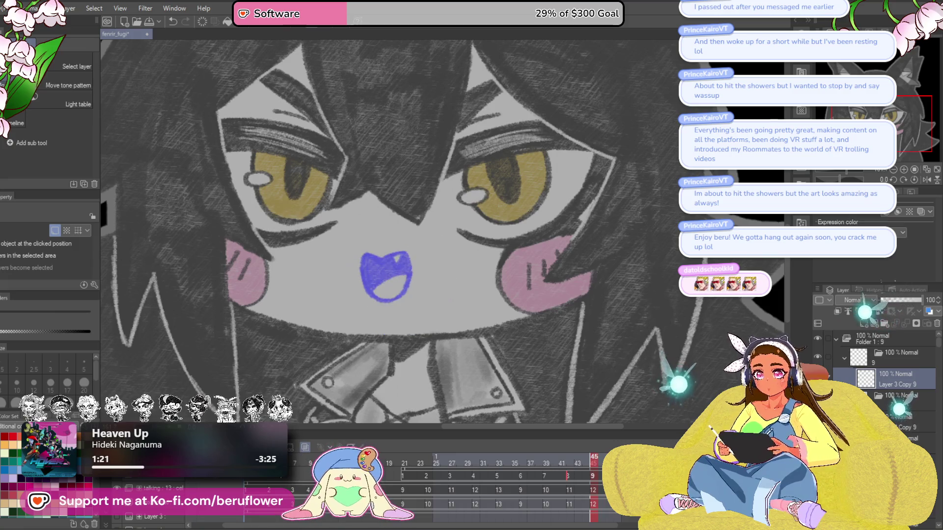
pyautogui.click(273, 486)
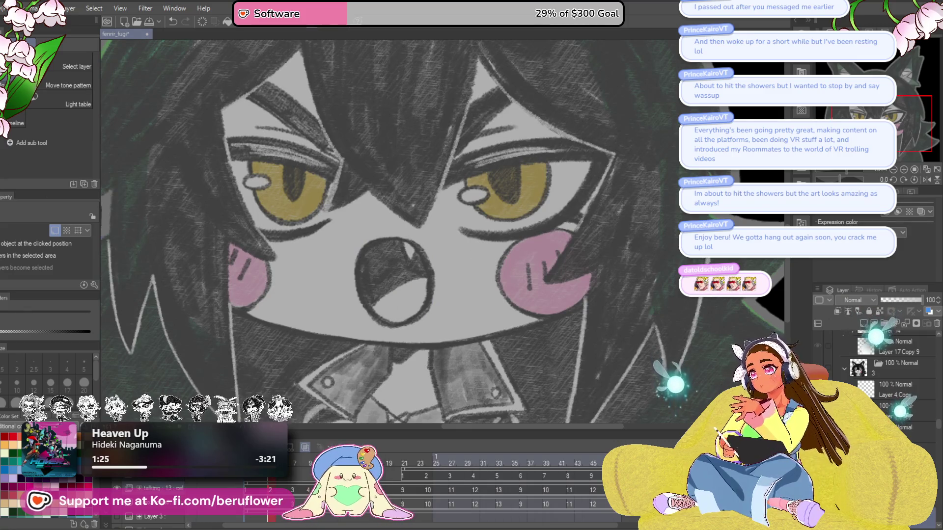
# Lasso a mouth and paste it onto cel 9, then undo the wrong paste and replay the animation
pyautogui.press('m')
pyautogui.moveTo(347, 300); pyautogui.dragTo(426, 327)
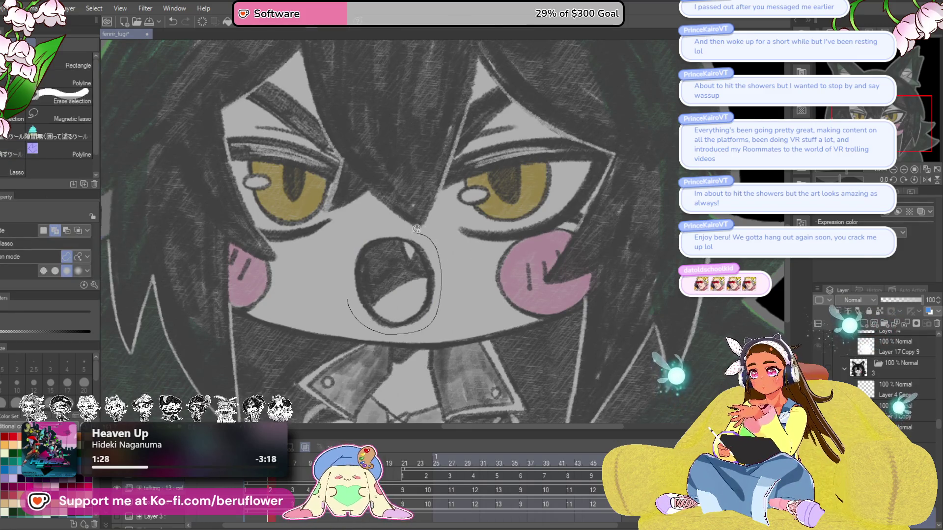
pyautogui.moveTo(338, 288); pyautogui.dragTo(339, 300)
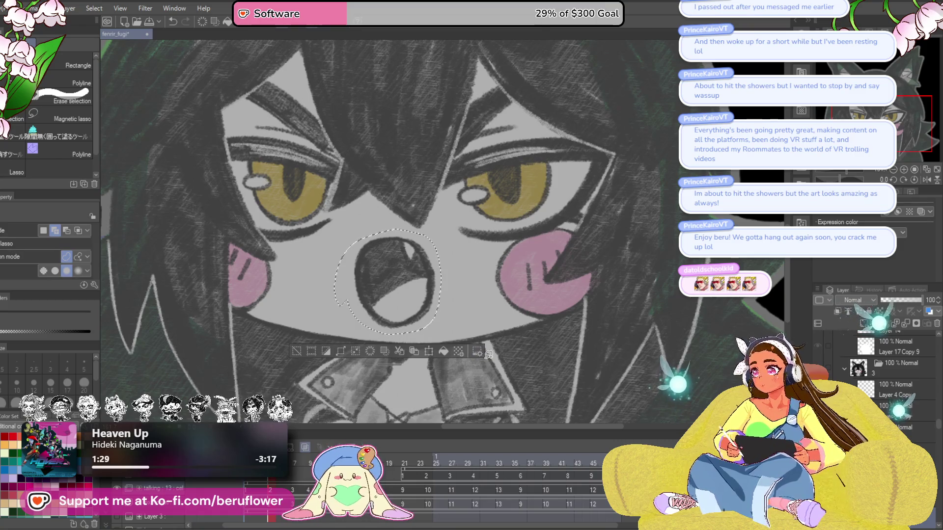
pyautogui.hotkey('ctrl', 'd')
pyautogui.click(593, 478)
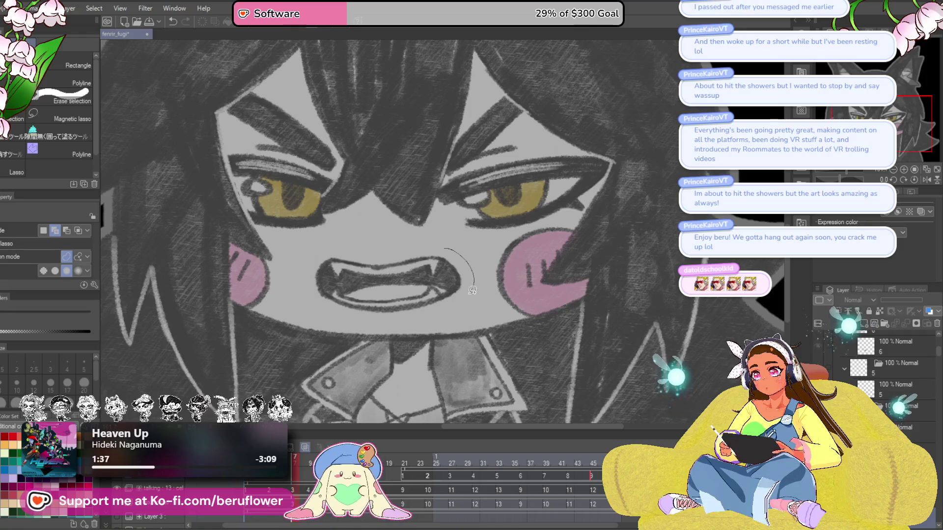
pyautogui.moveTo(431, 250); pyautogui.dragTo(434, 250)
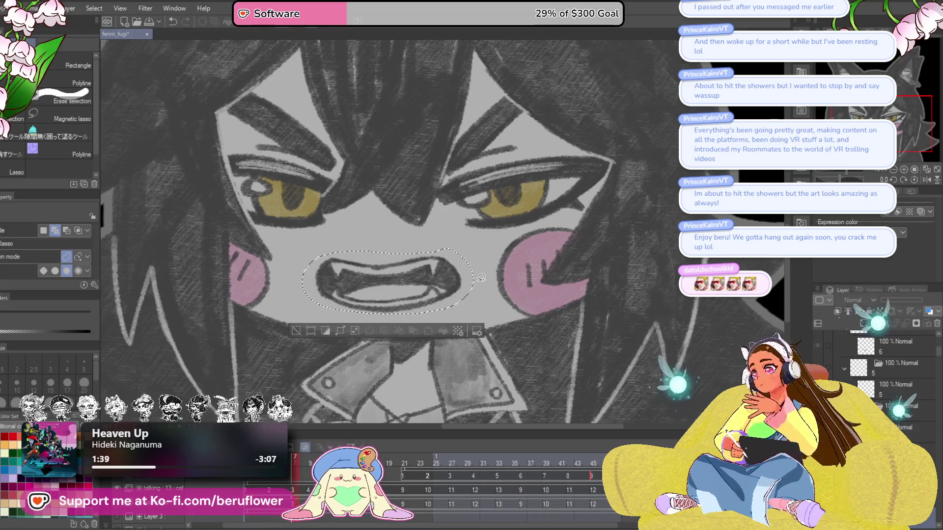
pyautogui.click(479, 283)
pyautogui.click(592, 477)
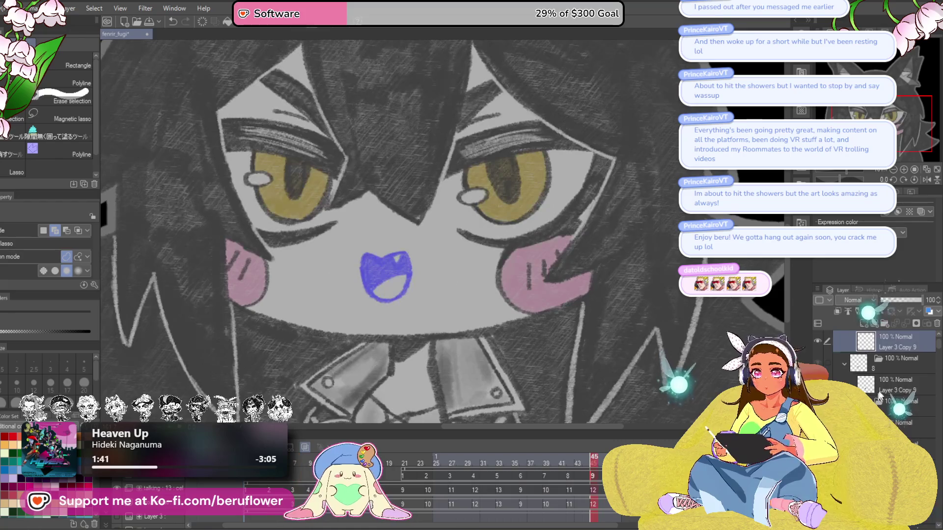
pyautogui.hotkey('ctrl', 'v')
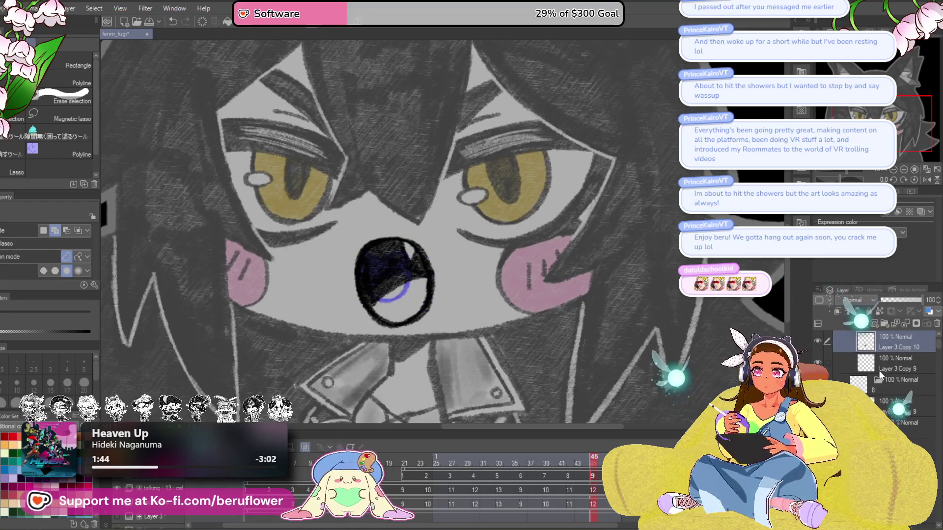
pyautogui.hotkey('ctrl', 'z')
pyautogui.press('space')
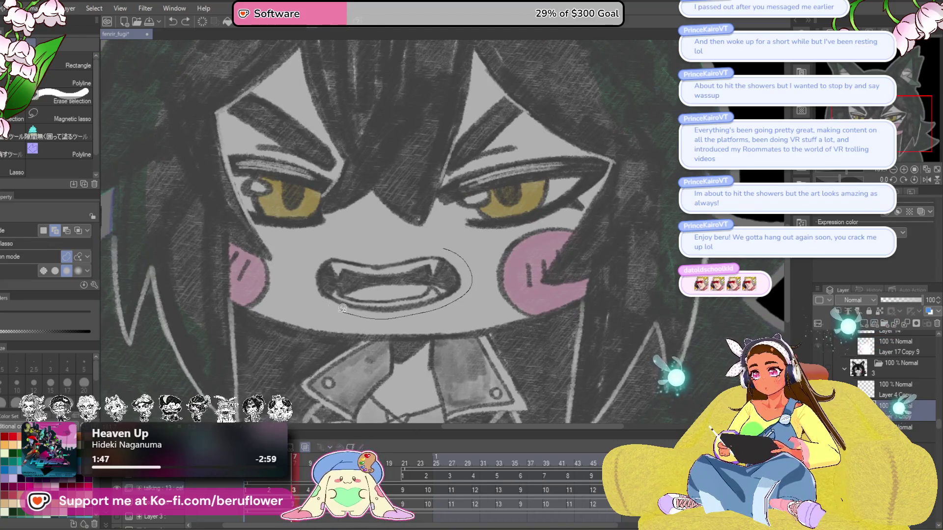
# Paste the fanged mouth onto cel 9 at frame 45, move it into the cel folder, and fit it
pyautogui.moveTo(432, 242); pyautogui.dragTo(435, 242)
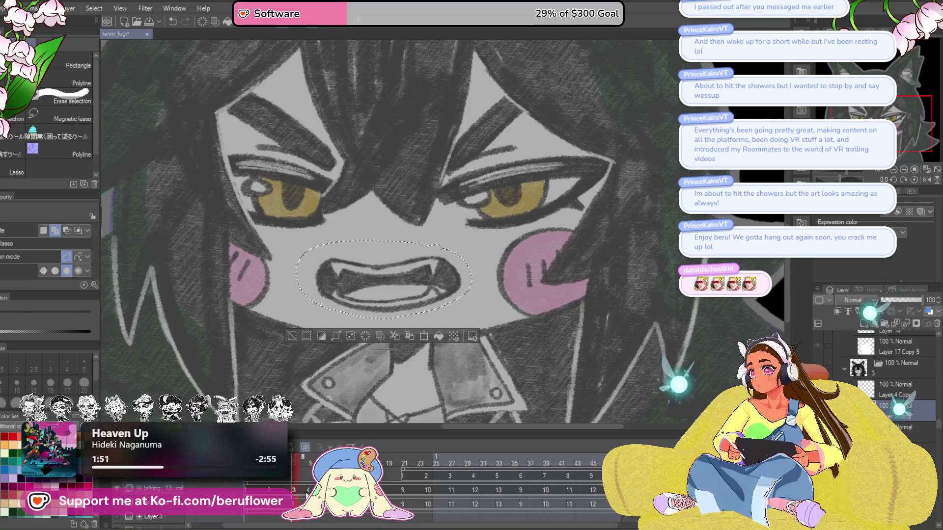
pyautogui.click(593, 478)
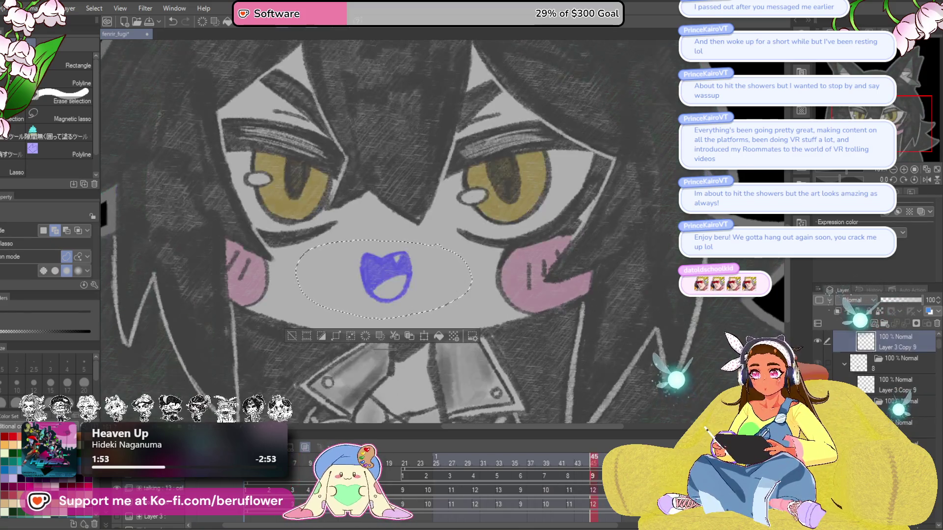
pyautogui.hotkey('ctrl', 'v')
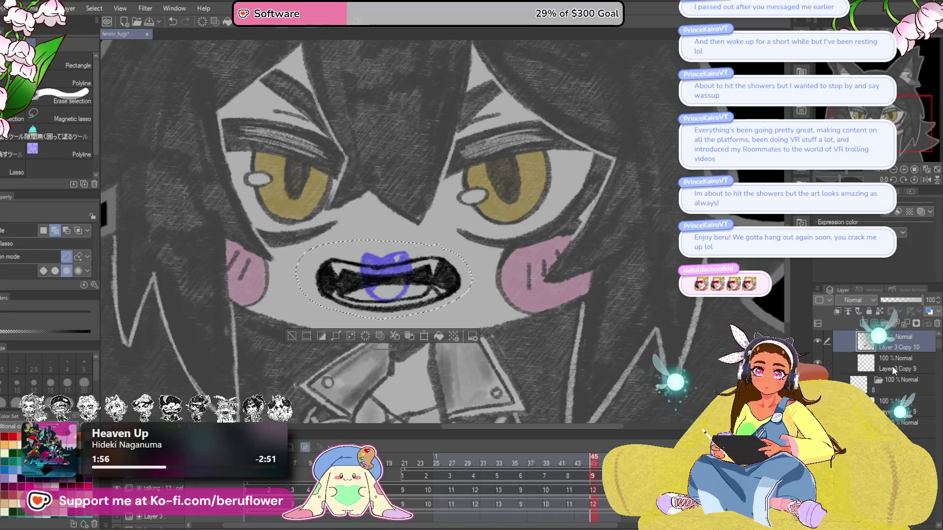
pyautogui.moveTo(889, 373); pyautogui.dragTo(887, 393)
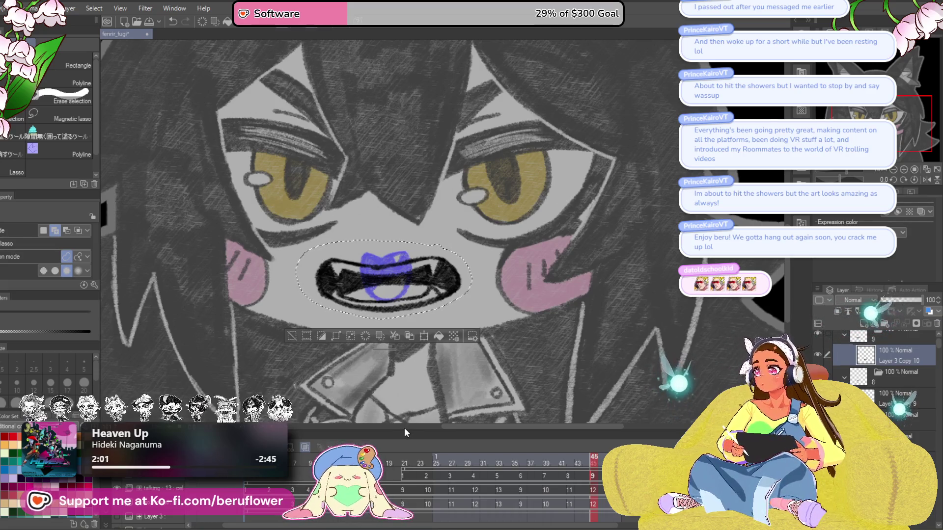
pyautogui.hotkey('ctrl', 't')
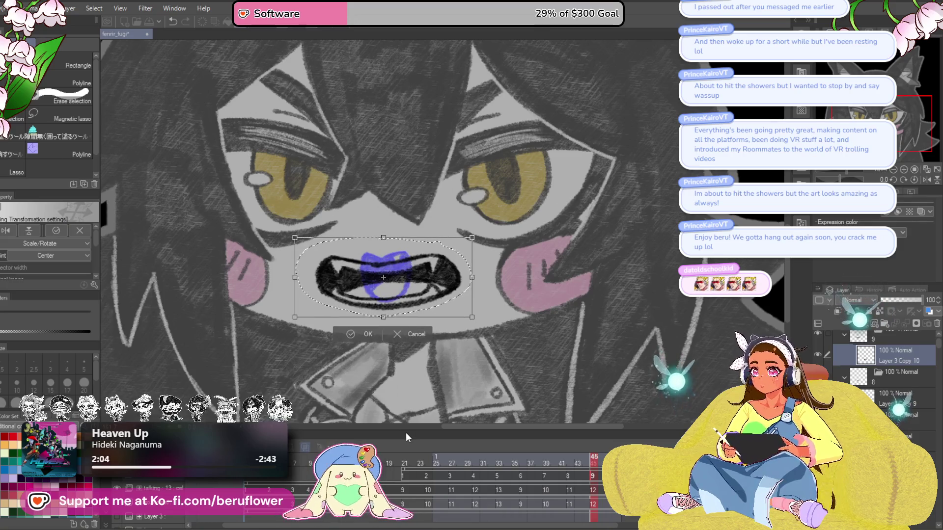
pyautogui.press('Return')
pyautogui.hotkey('ctrl', 'd')
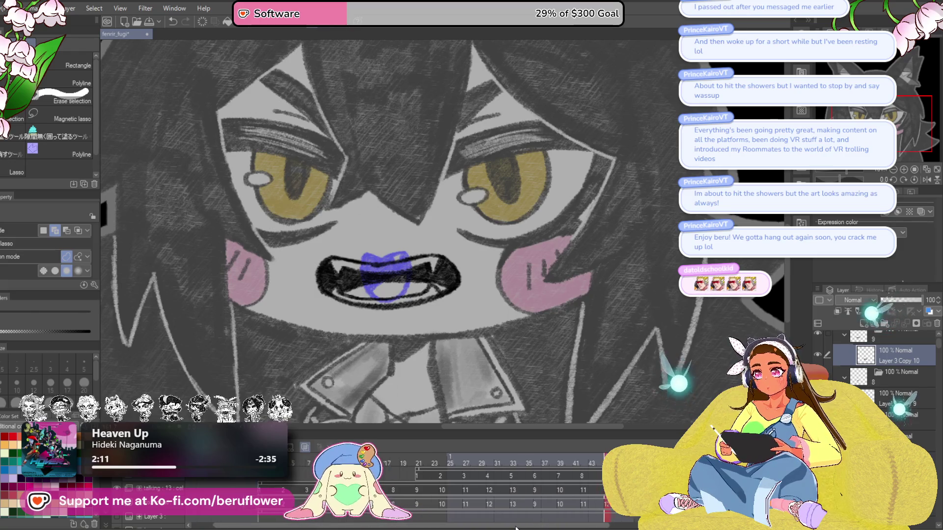
# Add a new mouth cel 10 at frame 48
pyautogui.moveTo(562, 526); pyautogui.dragTo(572, 528)
pyautogui.click(551, 463)
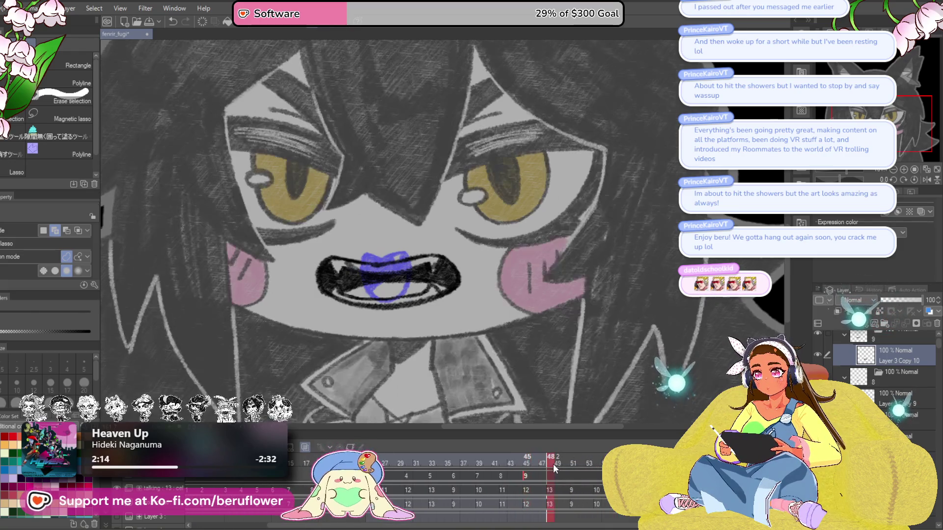
pyautogui.moveTo(549, 465)
pyautogui.mouseDown()
pyautogui.moveTo(531, 464)
pyautogui.moveTo(550, 465)
pyautogui.mouseUp()
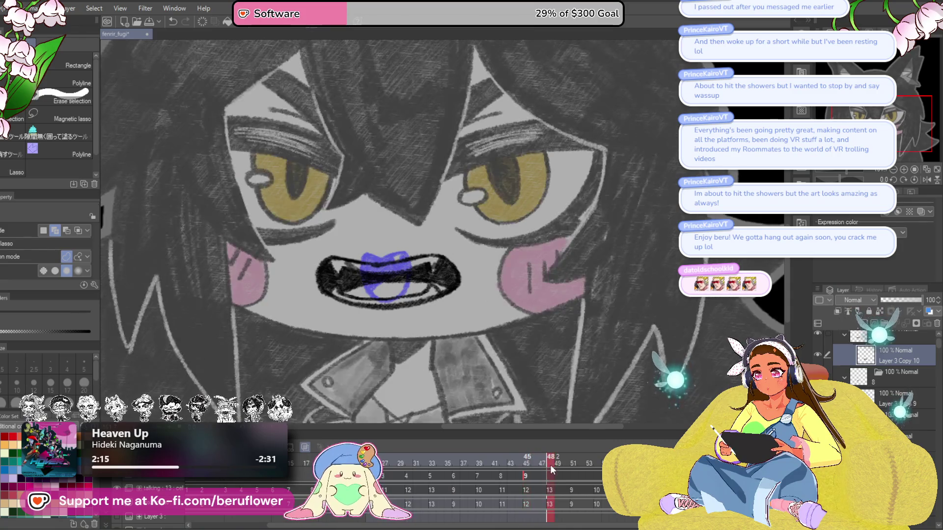
pyautogui.hotkey('ctrl', 'shift', 'n')
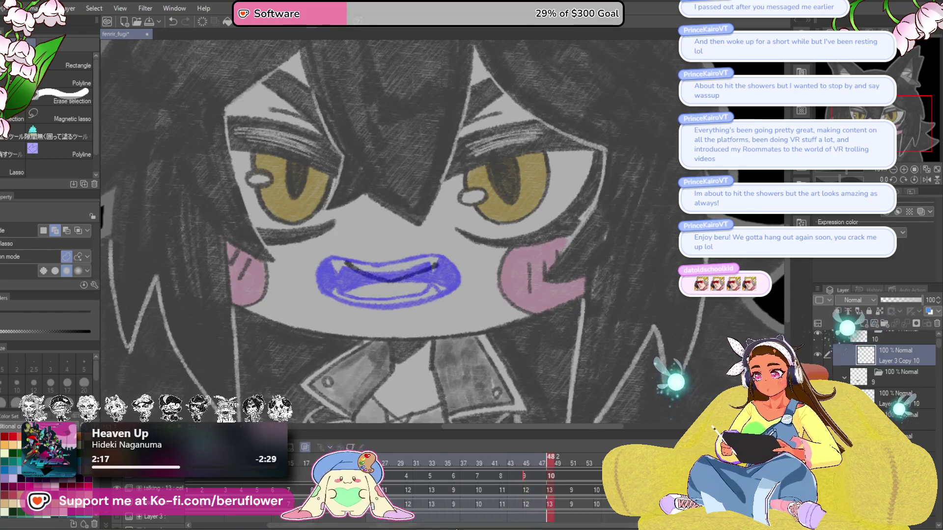
# Select the shouting mouth at frame 4, then group frame 48's mouth layer into folder 10
pyautogui.click(265, 492)
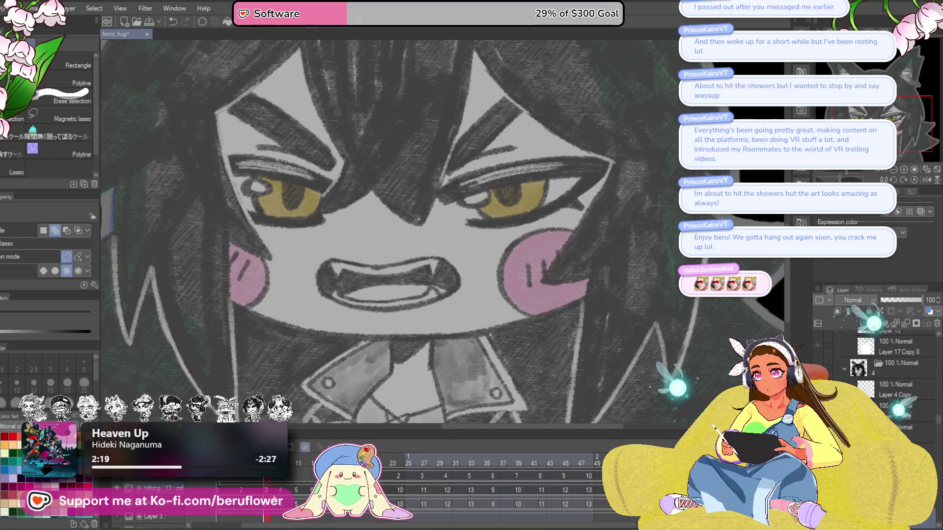
pyautogui.click(281, 491)
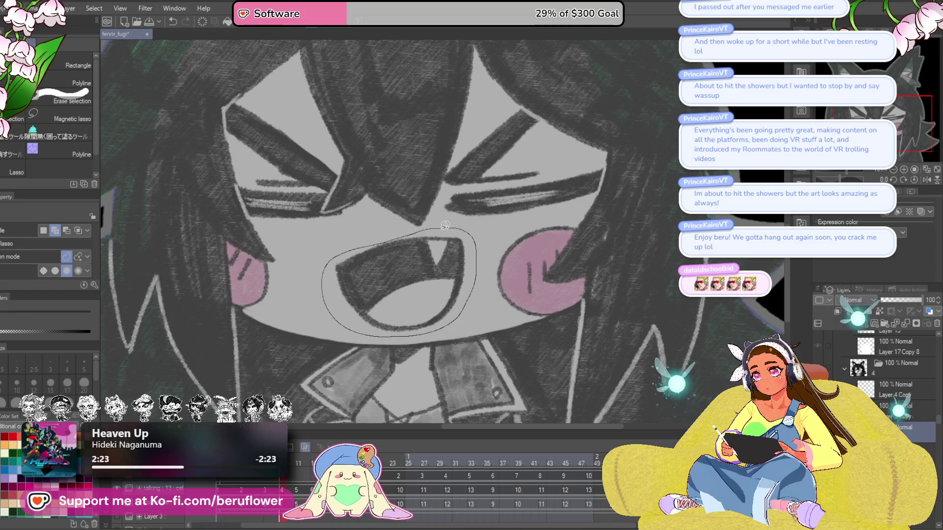
pyautogui.moveTo(445, 225); pyautogui.dragTo(406, 237)
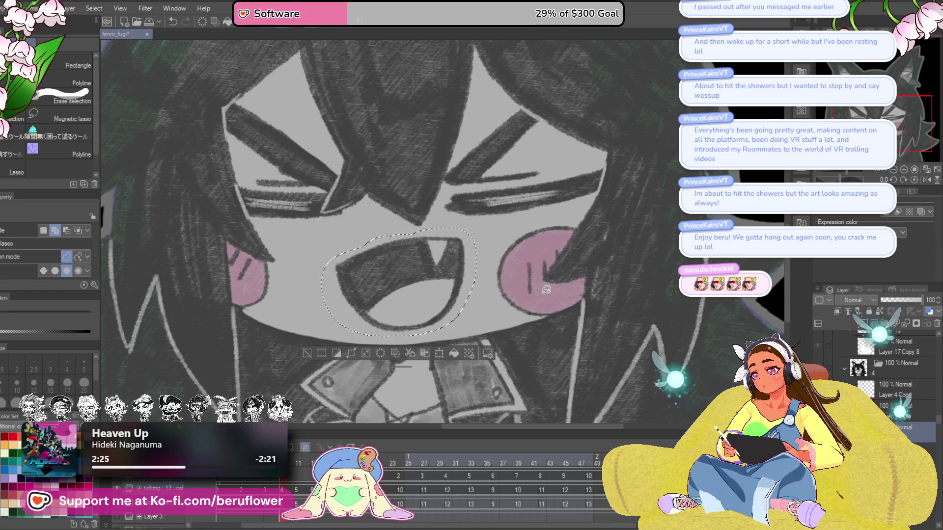
pyautogui.hotkey('ctrl', 'd')
pyautogui.click(590, 462)
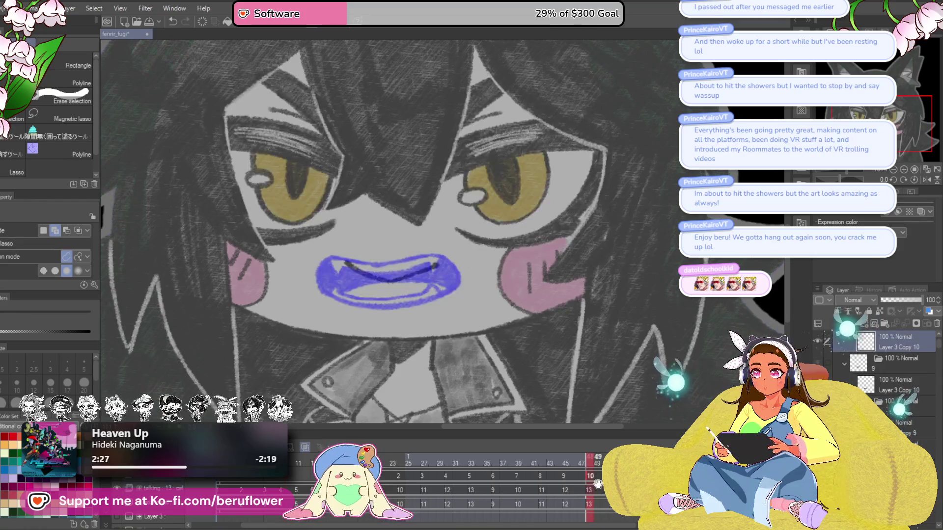
pyautogui.moveTo(589, 461)
pyautogui.mouseDown()
pyautogui.moveTo(577, 462)
pyautogui.moveTo(621, 462)
pyautogui.mouseUp()
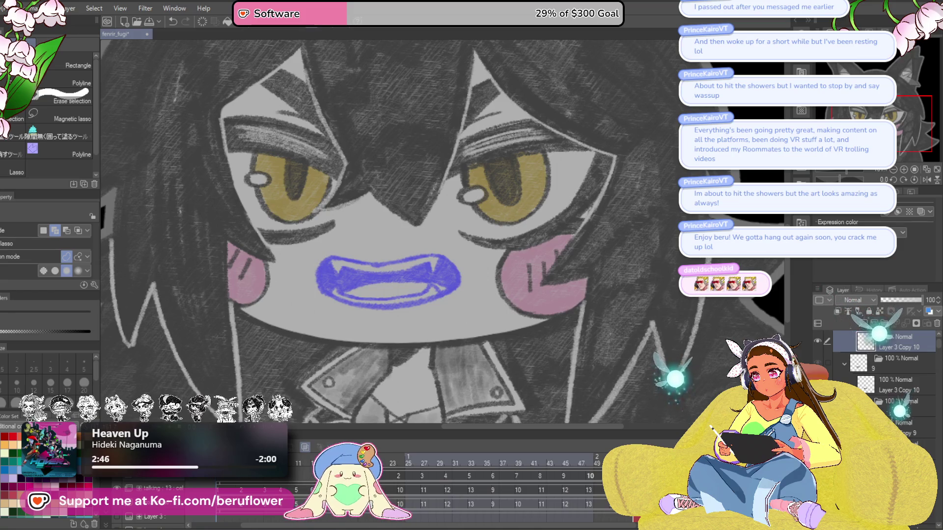
pyautogui.hotkey('ctrl', 'g')
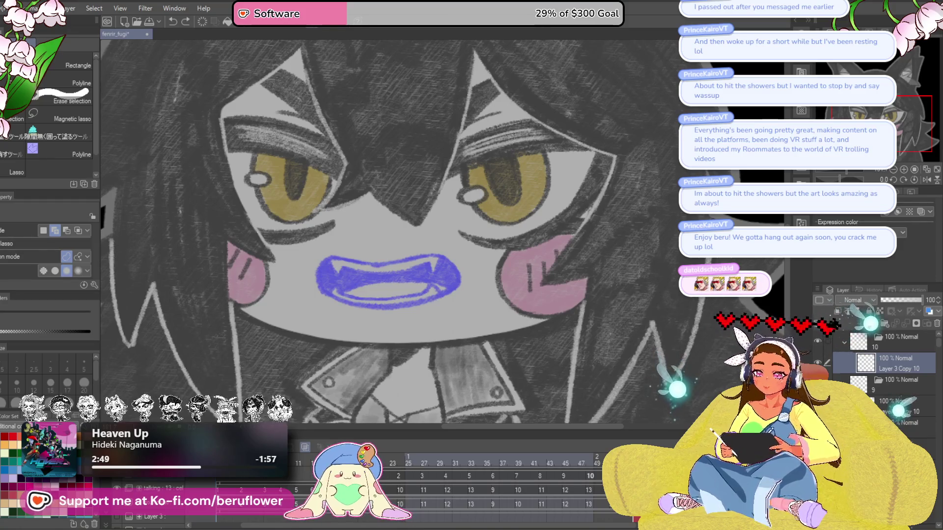
# Play back the animation, clear the blue sketch mouth at frame 34, and step forward
pyautogui.hotkey('ctrl', 'Right')
pyautogui.click(591, 476)
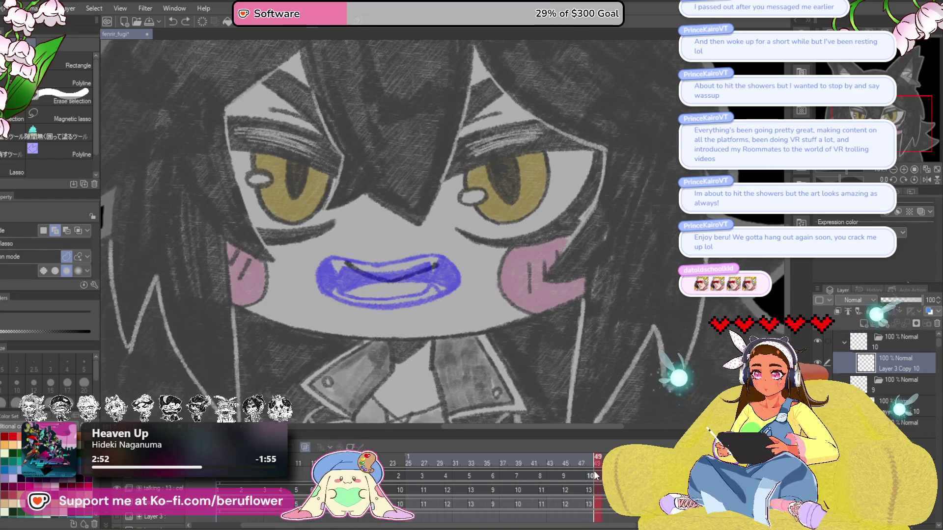
pyautogui.press('space')
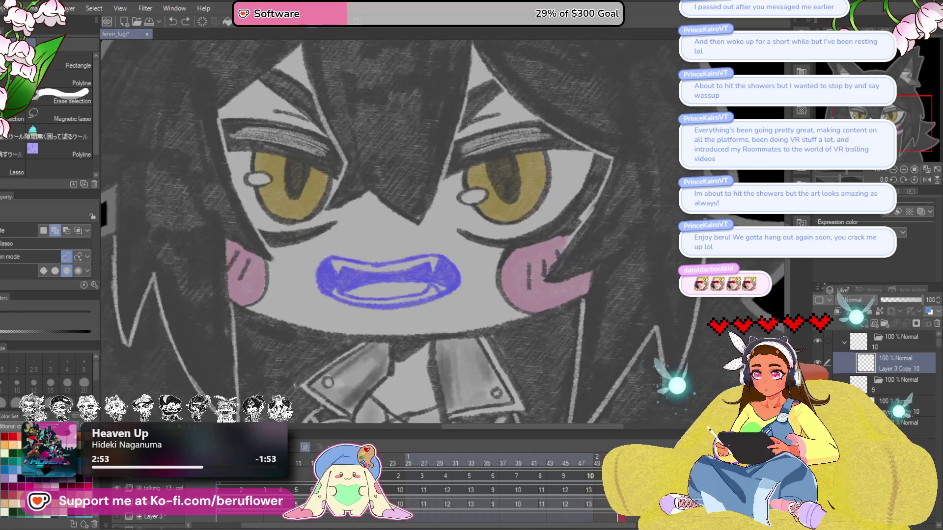
pyautogui.click(476, 457)
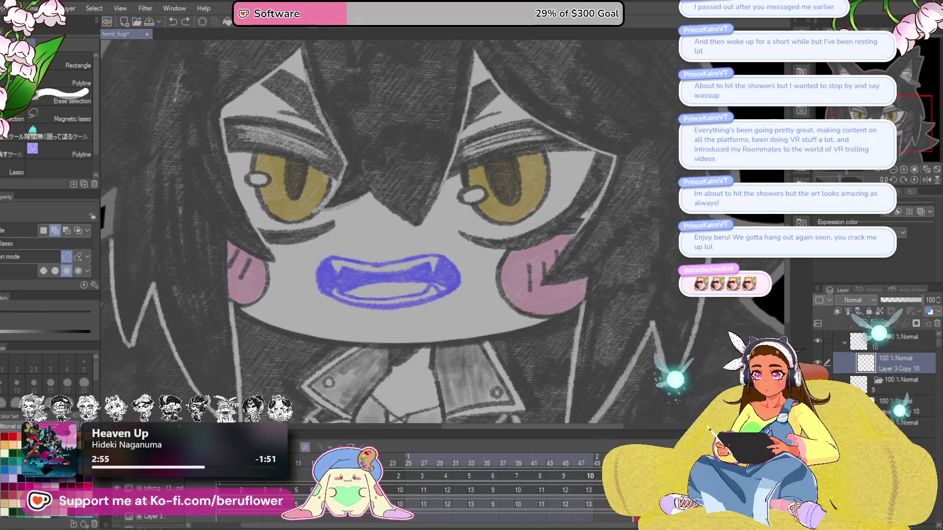
pyautogui.press('Right')
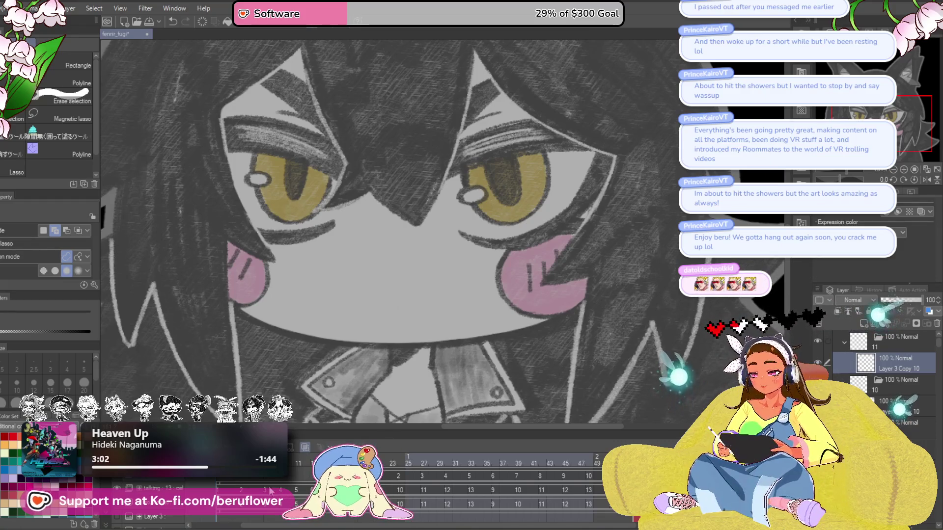
pyautogui.press('Right')
pyautogui.press('Right')
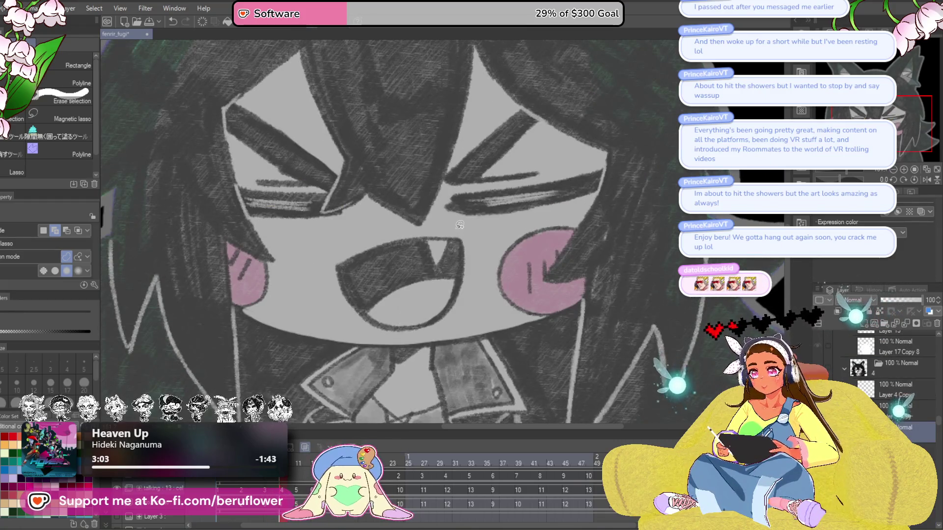
# Paste the squinting frame's fanged shouting mouth onto the open-eyed frame and compare with frame 11
pyautogui.moveTo(454, 227)
pyautogui.mouseDown()
pyautogui.moveTo(472, 293)
pyautogui.moveTo(427, 333)
pyautogui.moveTo(334, 307)
pyautogui.moveTo(344, 251)
pyautogui.moveTo(420, 237)
pyautogui.mouseUp()
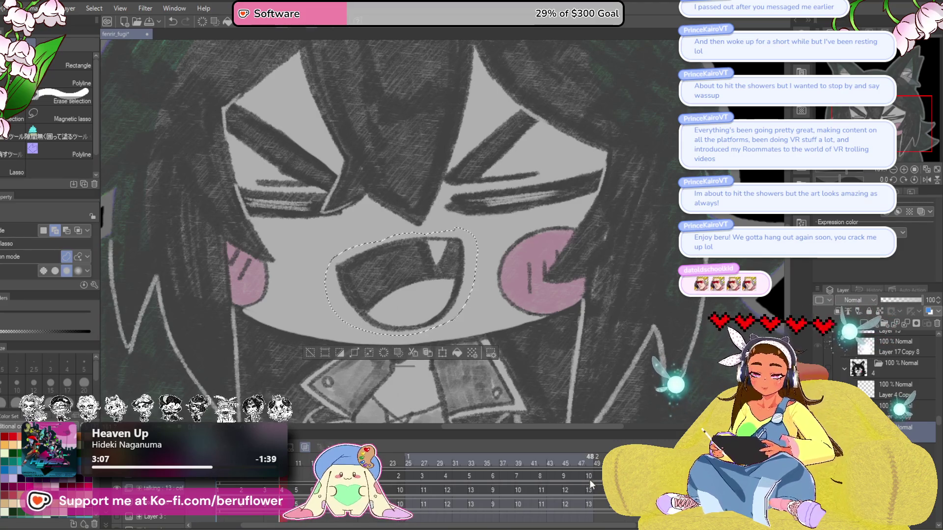
pyautogui.press('Left')
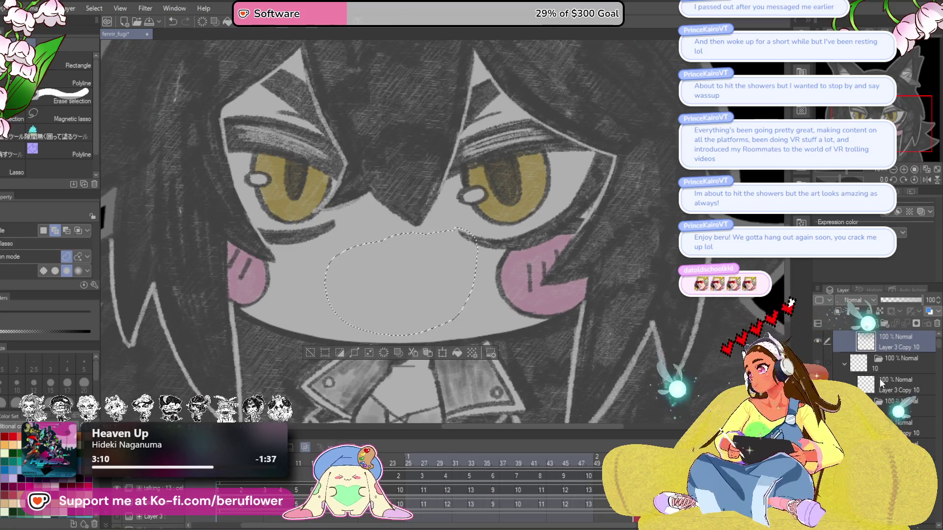
pyautogui.hotkey('ctrl', 'v')
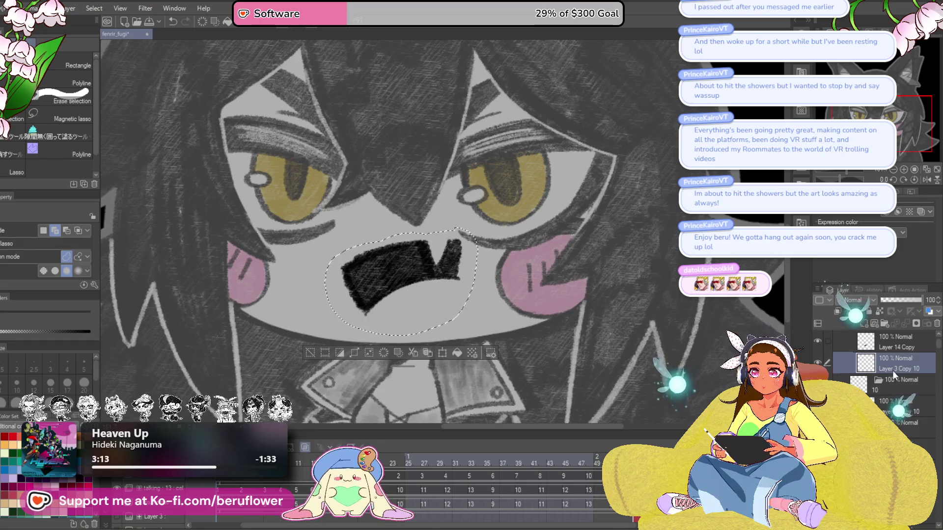
pyautogui.click(294, 491)
pyautogui.click(297, 492)
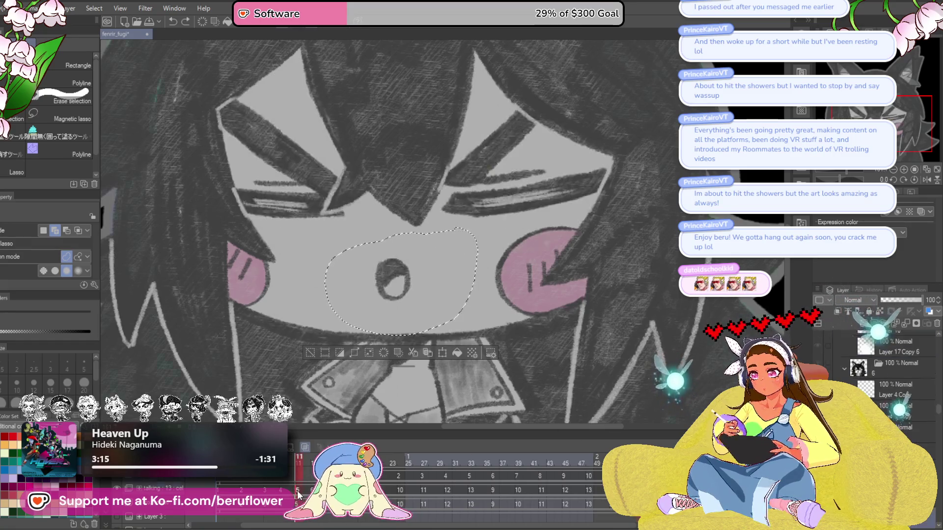
pyautogui.click(282, 491)
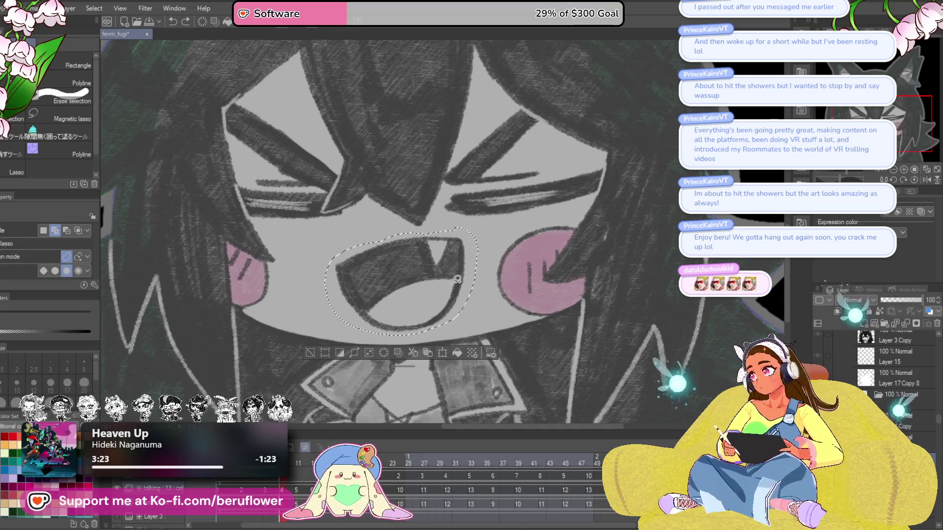
# Delete a reselected part of the shouting mouth, check the layer options, and reselect the mouth
pyautogui.hotkey('ctrl', 'd')
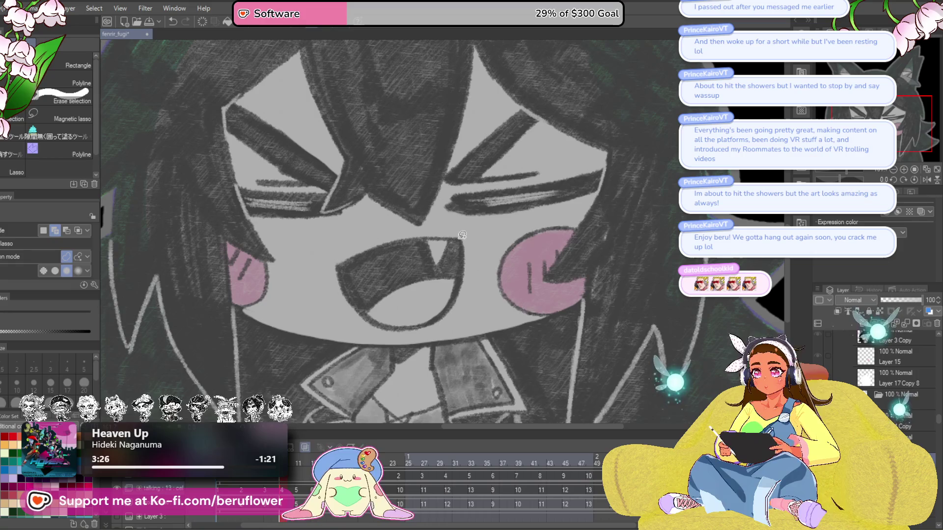
pyautogui.moveTo(463, 235)
pyautogui.mouseDown()
pyautogui.moveTo(465, 310)
pyautogui.moveTo(331, 300)
pyautogui.moveTo(425, 230)
pyautogui.moveTo(469, 236)
pyautogui.mouseUp()
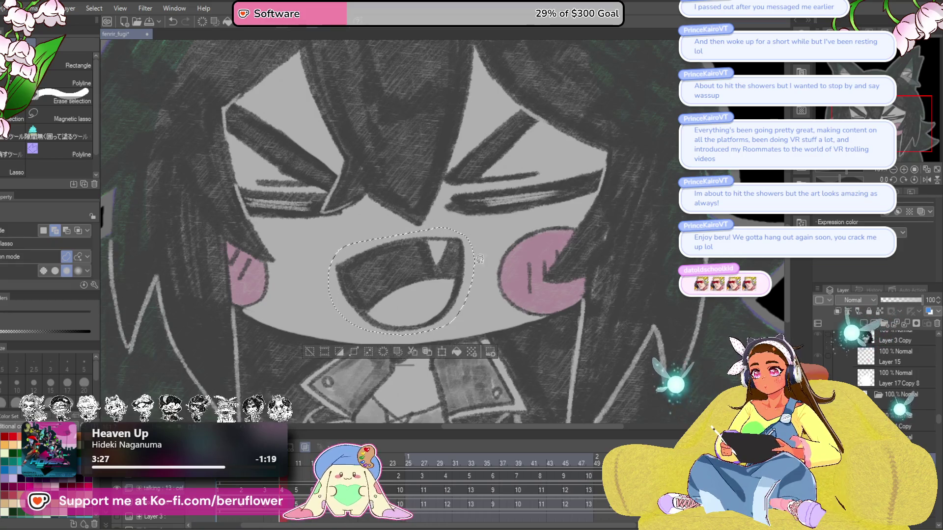
pyautogui.press('Delete')
pyautogui.hotkey('ctrl', 'd')
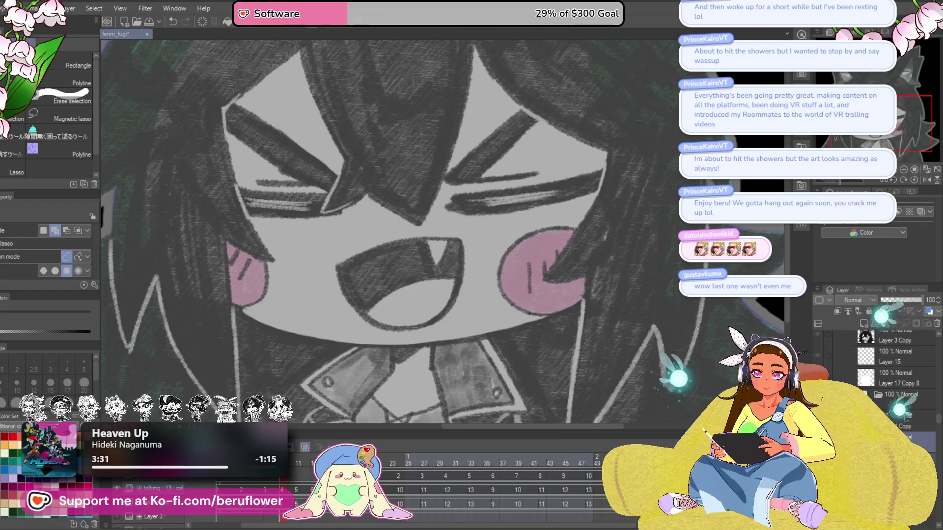
pyautogui.rightClick(838, 362)
pyautogui.press('Escape')
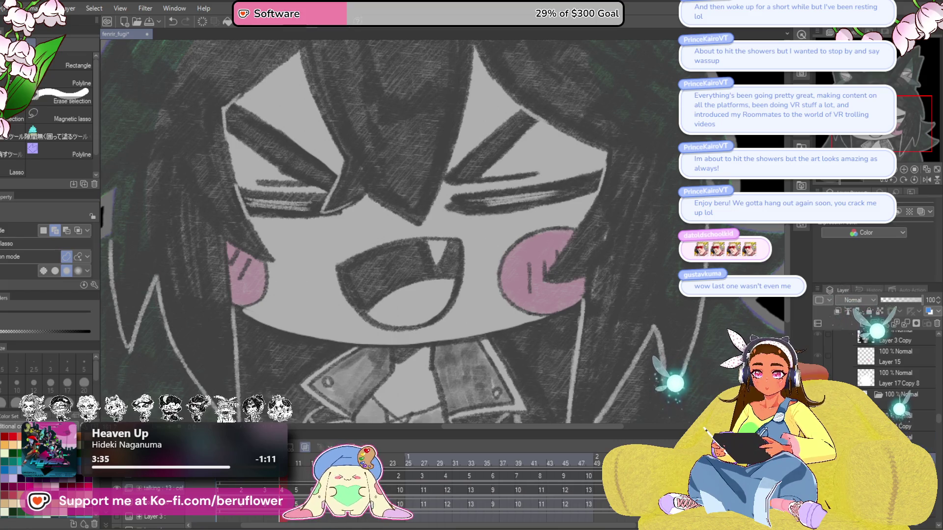
pyautogui.rightClick(837, 362)
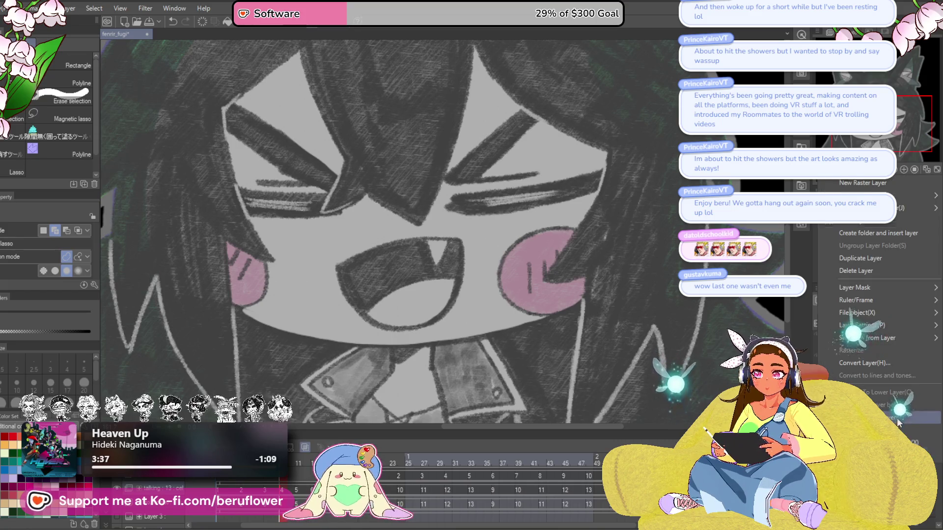
pyautogui.press('Escape')
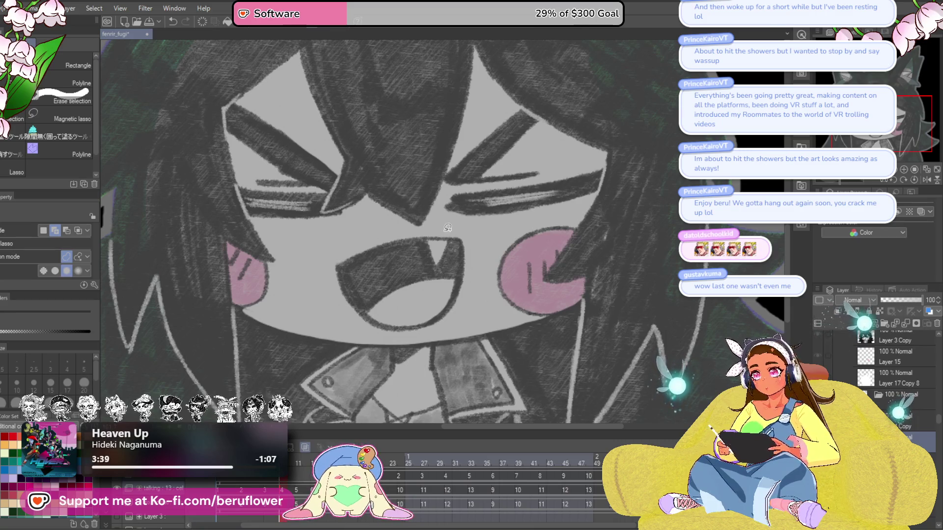
pyautogui.moveTo(447, 227)
pyautogui.mouseDown()
pyautogui.moveTo(477, 275)
pyautogui.moveTo(408, 334)
pyautogui.moveTo(324, 290)
pyautogui.moveTo(396, 231)
pyautogui.mouseUp()
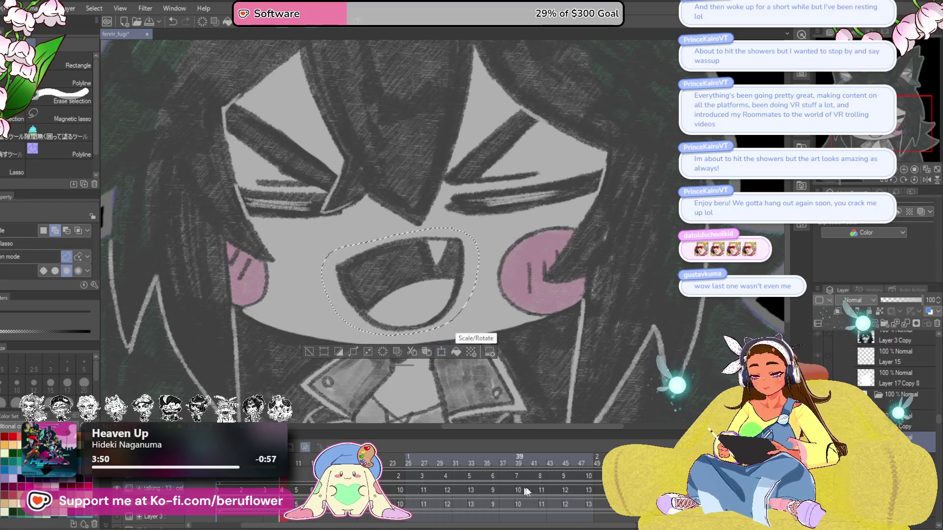
# Undo the mouth paste and review earlier frames 24, 27 and 5
pyautogui.hotkey('ctrl', 'z')
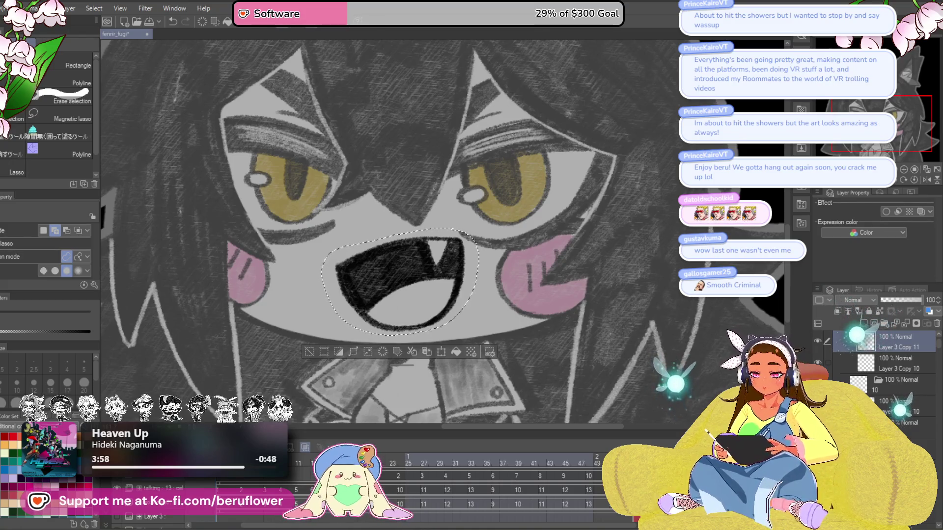
pyautogui.press('Left')
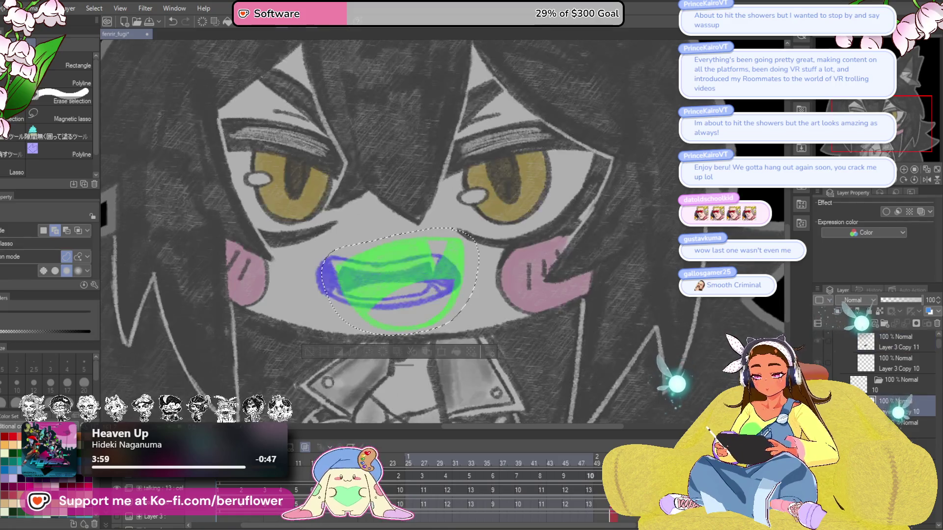
pyautogui.click(405, 492)
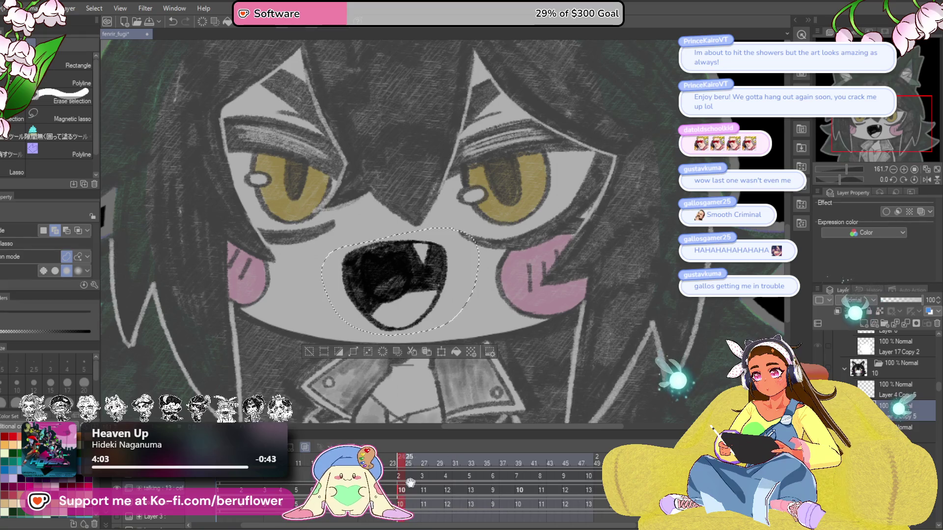
pyautogui.click(425, 490)
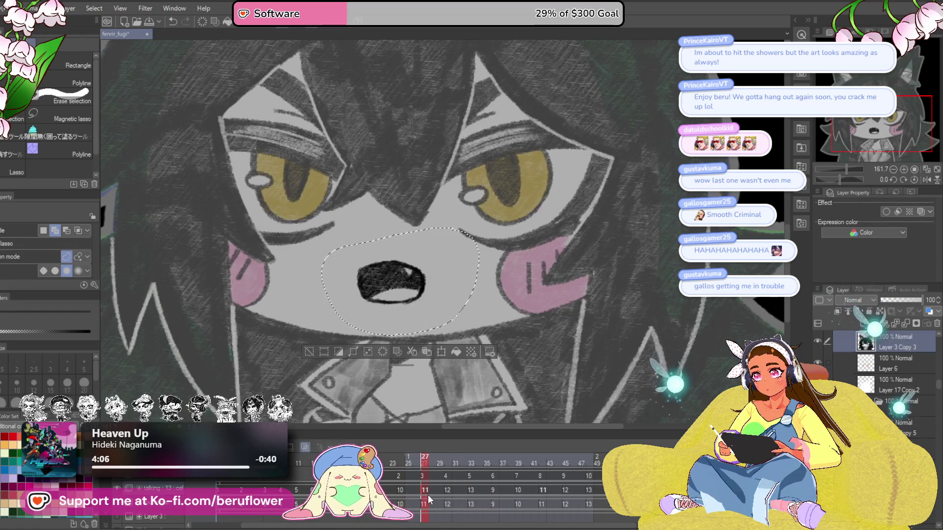
pyautogui.click(424, 489)
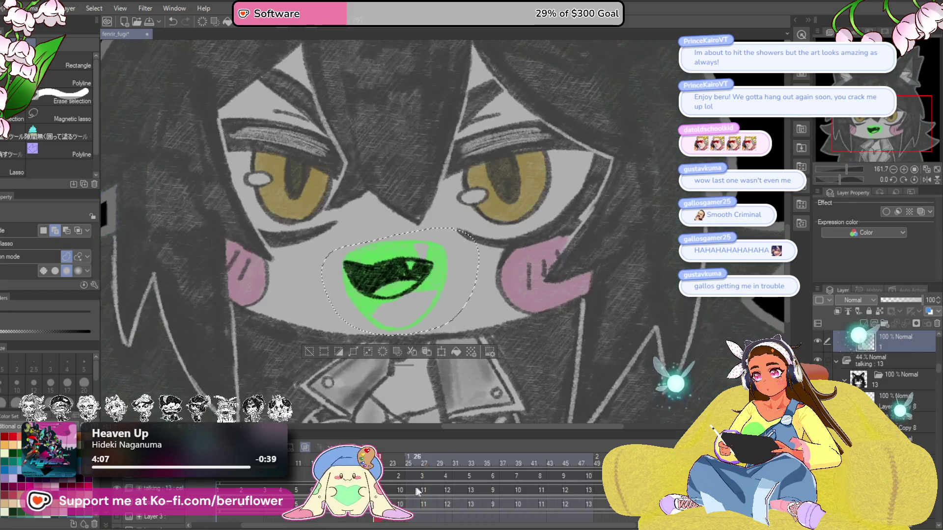
pyautogui.click(565, 477)
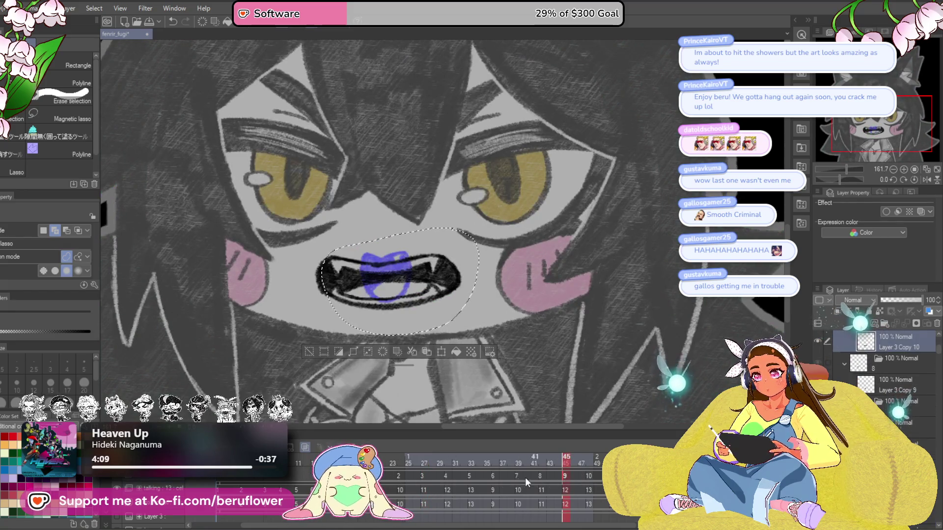
pyautogui.click(288, 496)
pyautogui.click(296, 492)
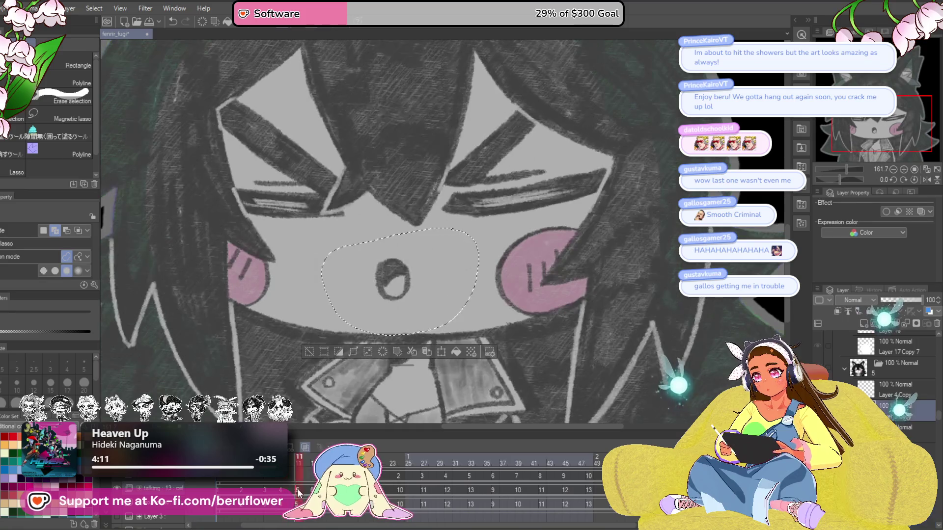
# Reselect the small o mouth and move to the open-eyed frame with the green mouth
pyautogui.hotkey('ctrl', 'd')
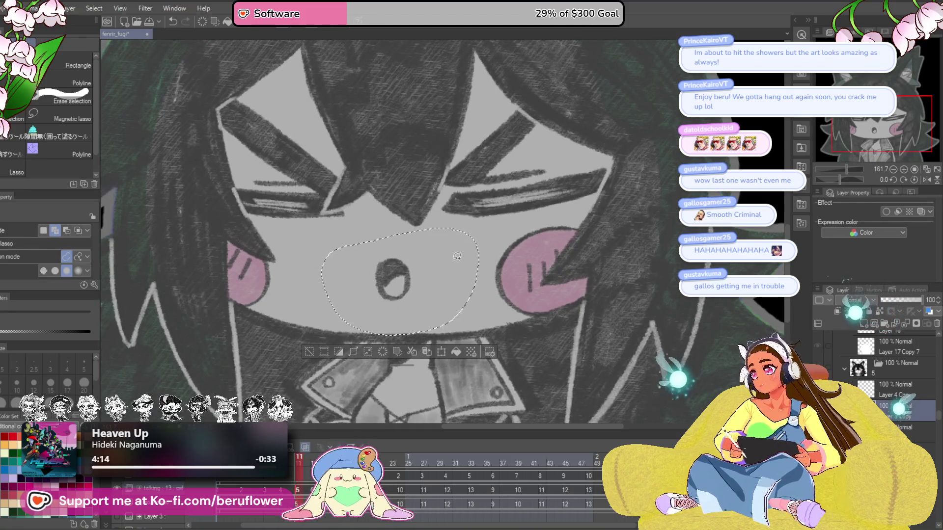
pyautogui.moveTo(405, 269); pyautogui.dragTo(404, 265)
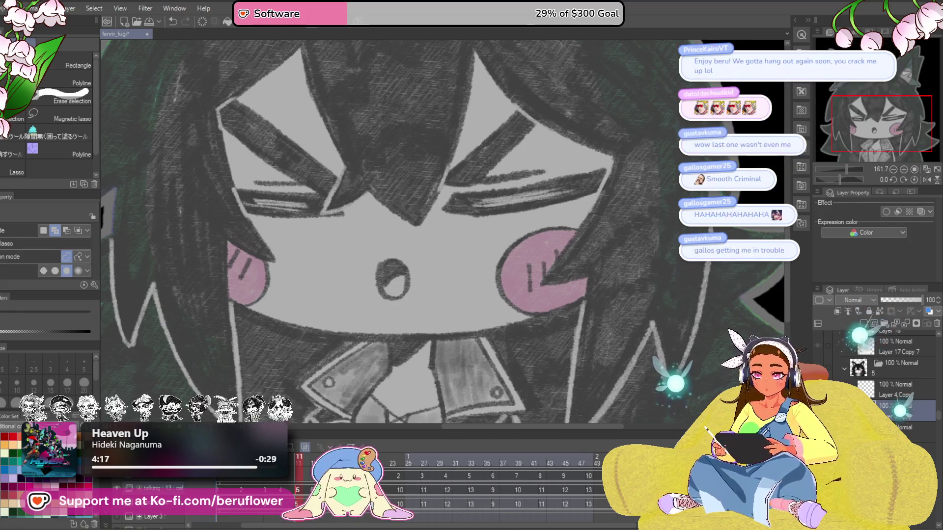
pyautogui.click(439, 485)
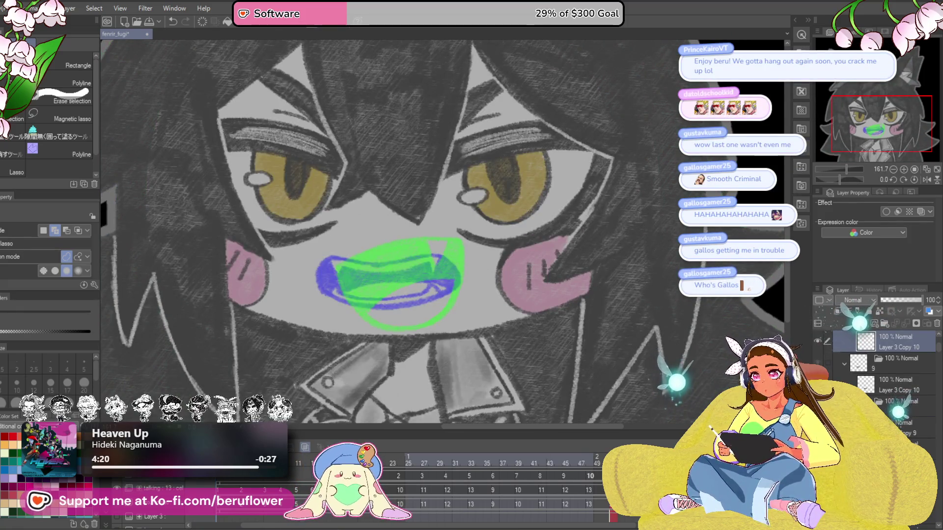
pyautogui.press('Right')
pyautogui.press('Right')
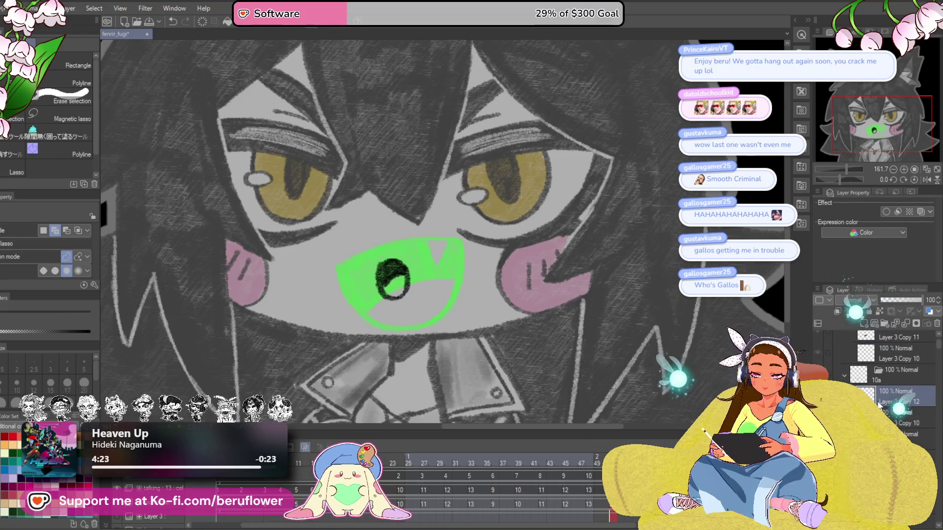
# Rename the cels in timeline order from the timeline options
pyautogui.rightClick(170, 486)
pyautogui.moveTo(270, 334)
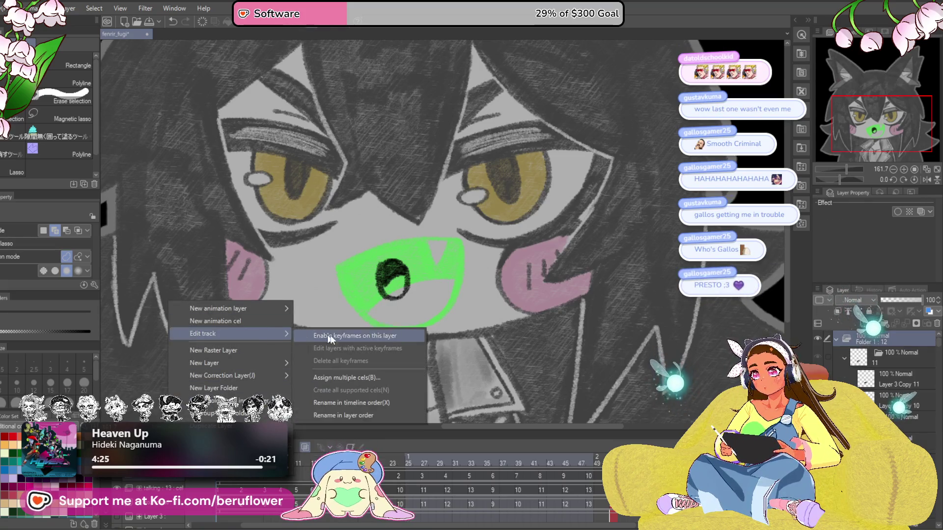
pyautogui.click(378, 404)
# Select Layer 3 Copy 11, check frames 55 and 57, and settle on frame 54
pyautogui.click(923, 439)
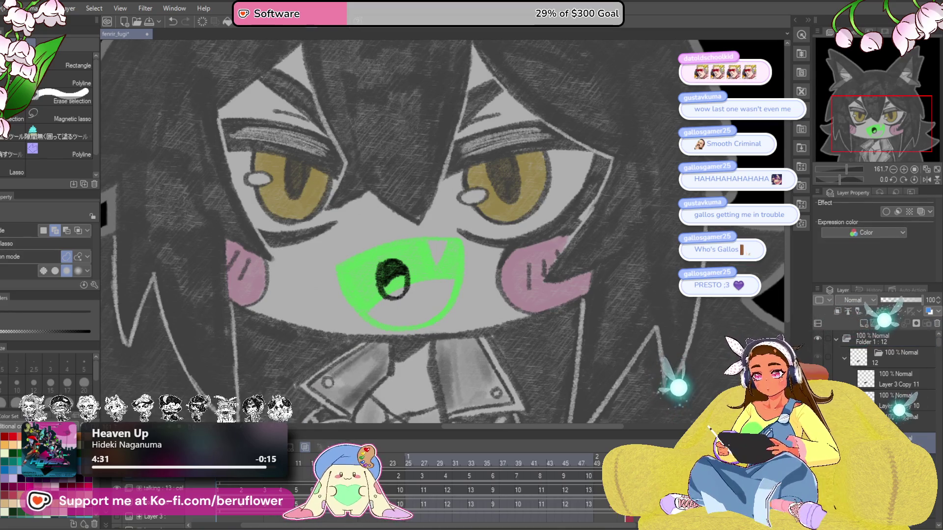
pyautogui.click(922, 384)
pyautogui.click(518, 527)
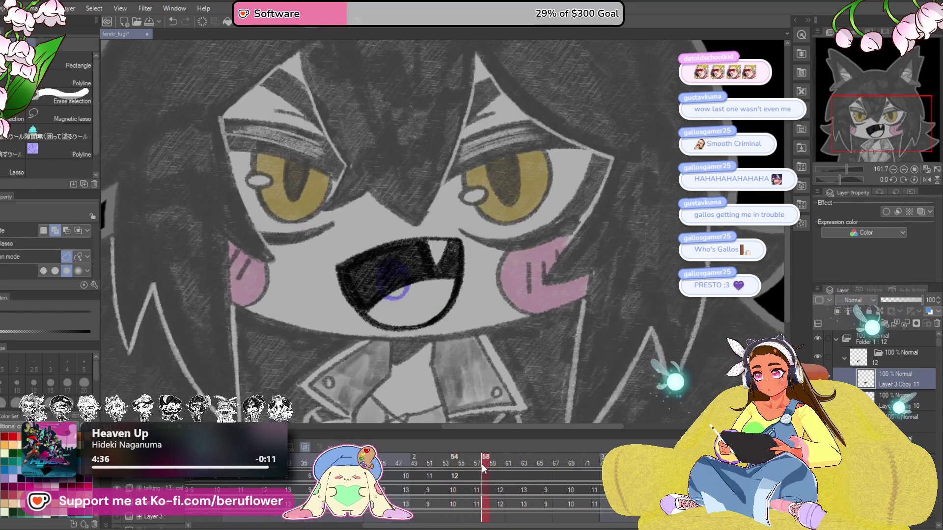
pyautogui.click(461, 475)
pyautogui.click(474, 469)
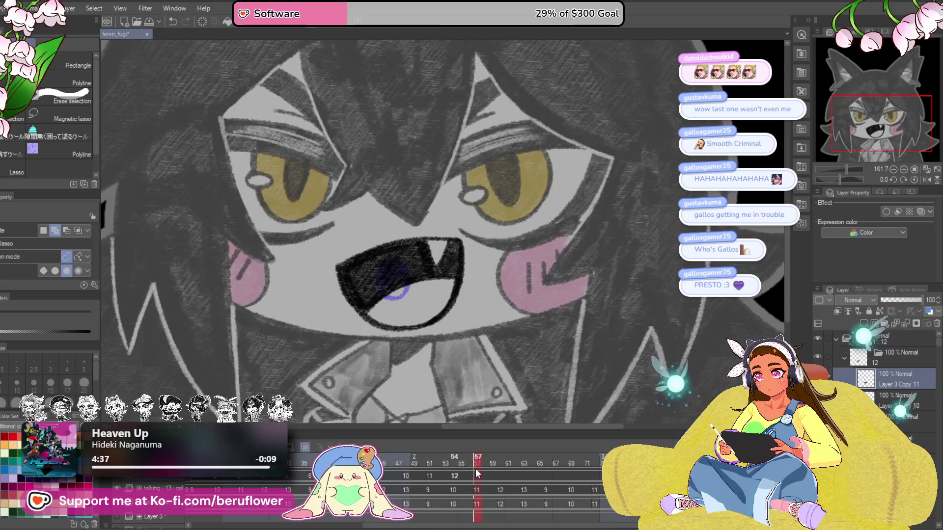
pyautogui.moveTo(491, 526); pyautogui.dragTo(447, 526)
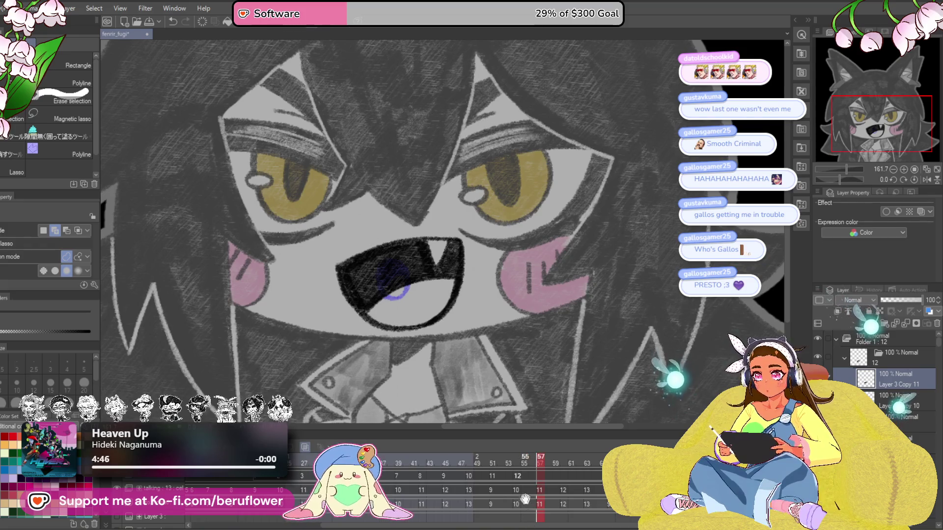
pyautogui.click(518, 463)
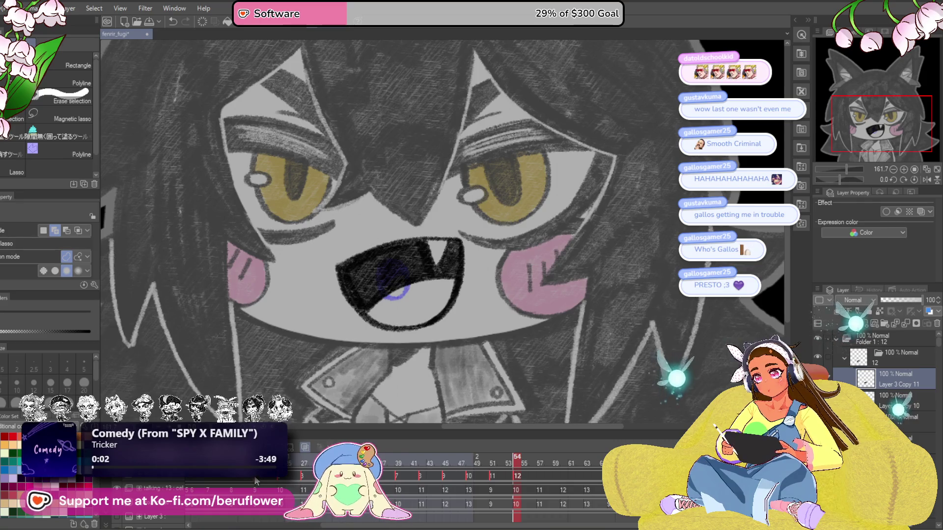
# Copy the chosen mouth cels and paste them at frame 57
pyautogui.rightClick(255, 516)
pyautogui.click(366, 344)
pyautogui.click(541, 476)
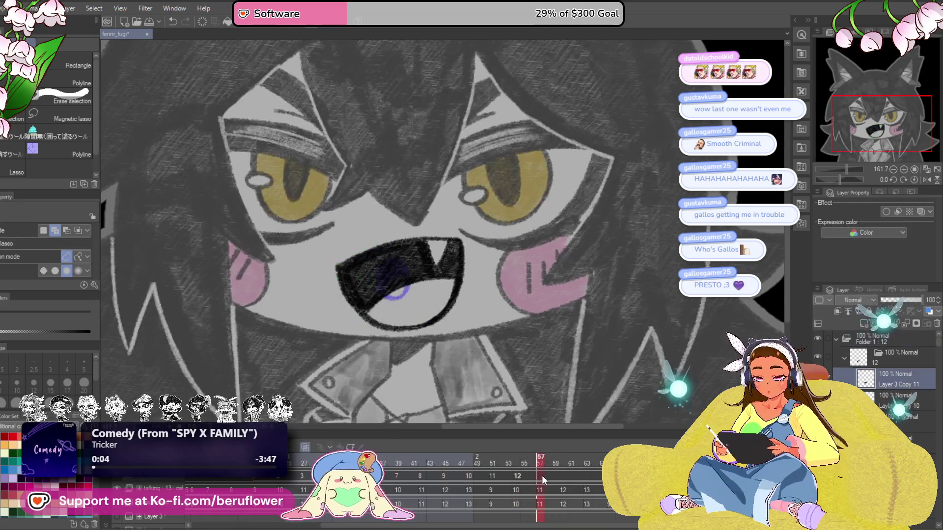
pyautogui.rightClick(540, 474)
pyautogui.click(639, 356)
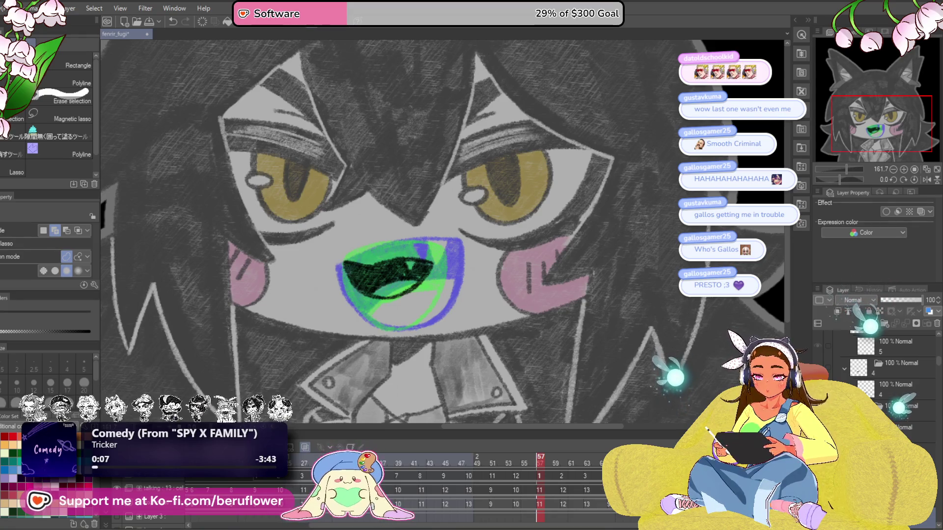
# Scrub frames 51 through 61 to preview the pasted mouth cels
pyautogui.click(572, 466)
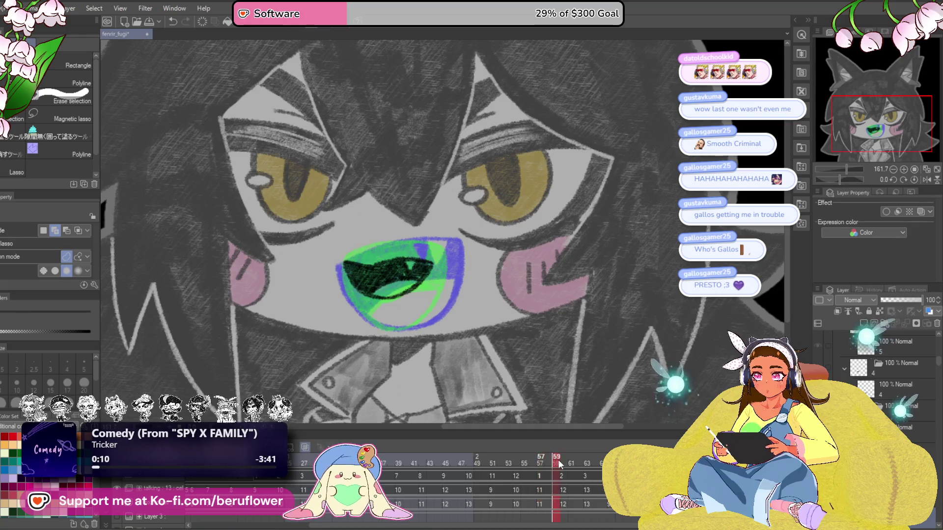
pyautogui.moveTo(560, 461)
pyautogui.mouseDown()
pyautogui.moveTo(593, 465)
pyautogui.moveTo(565, 472)
pyautogui.mouseUp()
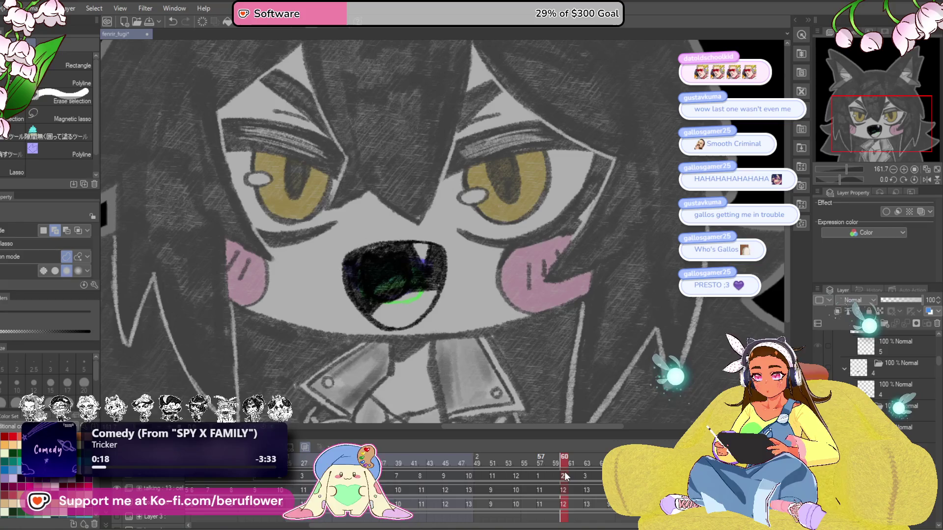
pyautogui.click(517, 462)
pyautogui.press('space')
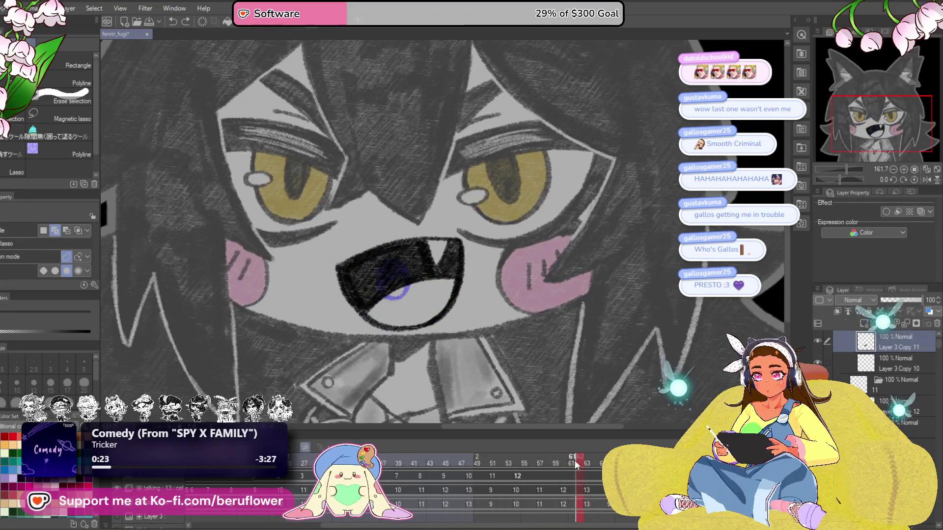
pyautogui.moveTo(576, 464); pyautogui.dragTo(534, 466)
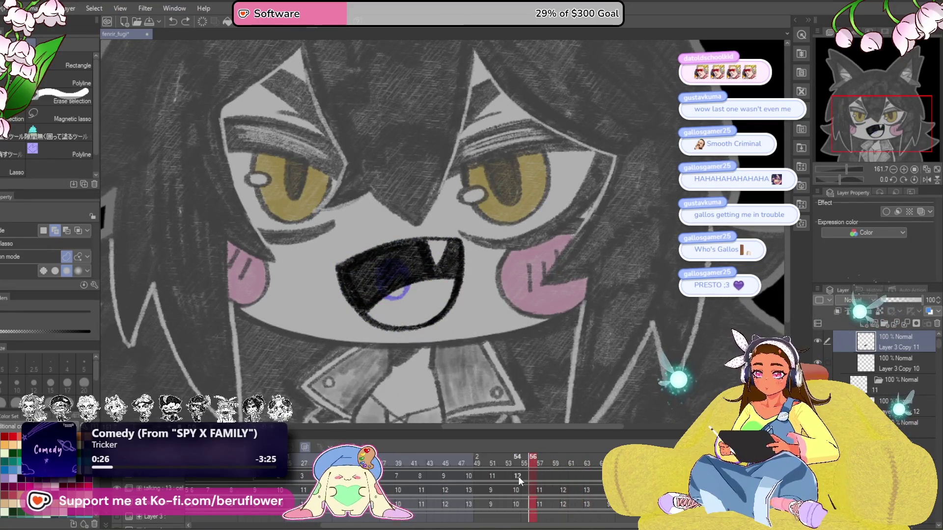
pyautogui.click(540, 459)
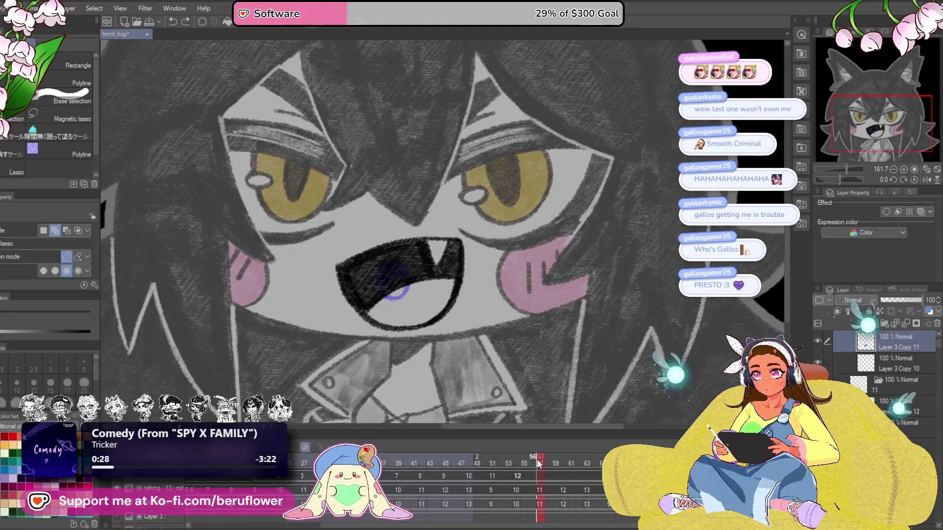
pyautogui.click(523, 462)
pyautogui.moveTo(520, 465); pyautogui.dragTo(541, 464)
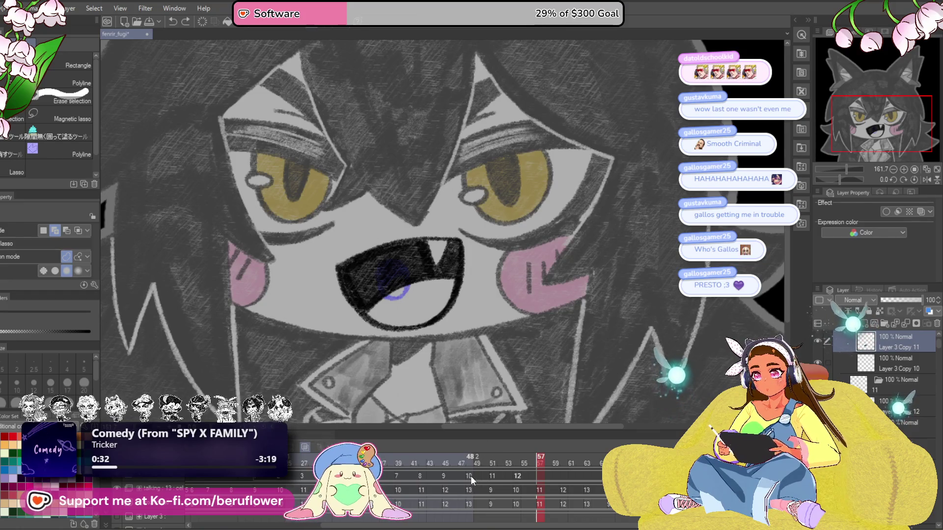
pyautogui.click(491, 477)
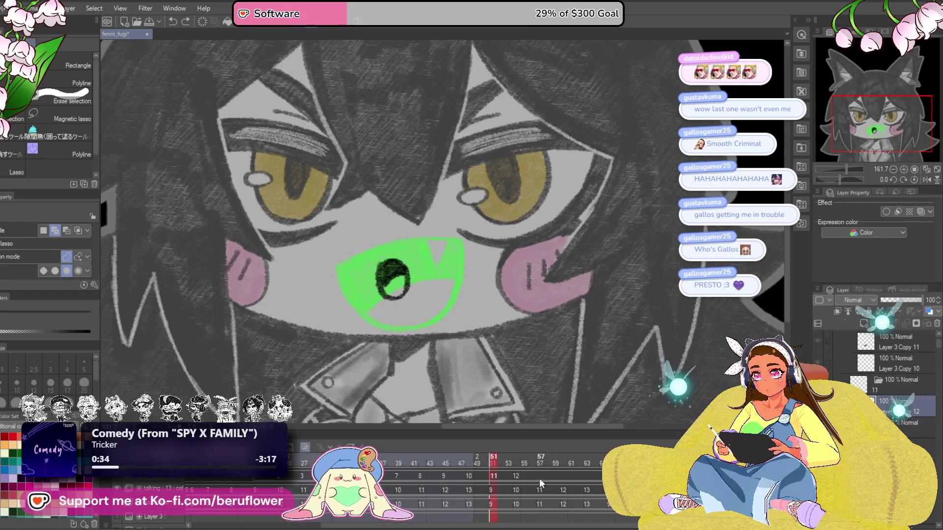
pyautogui.moveTo(540, 492)
pyautogui.mouseDown()
pyautogui.moveTo(609, 491)
pyautogui.moveTo(592, 492)
pyautogui.mouseUp()
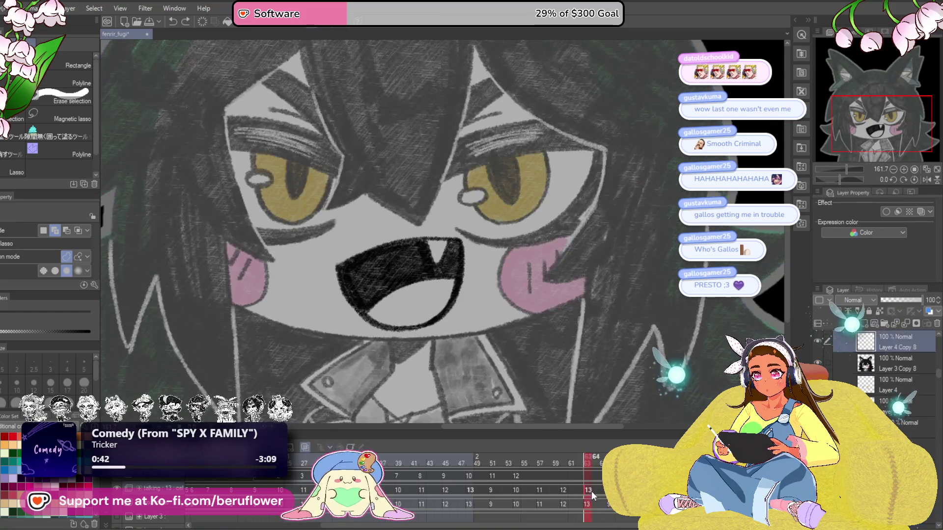
pyautogui.click(494, 479)
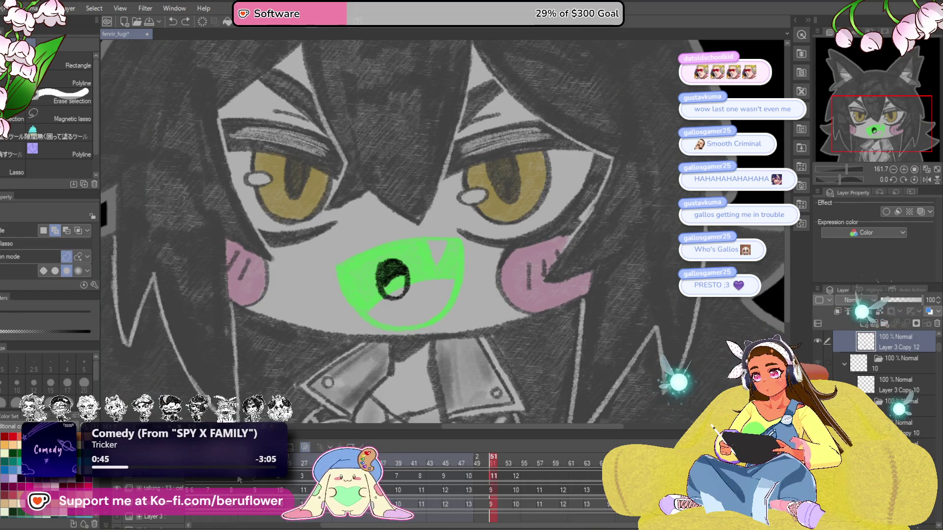
# Recopy the mouth track's cel sequence and paste it again at frame 57
pyautogui.click(500, 475)
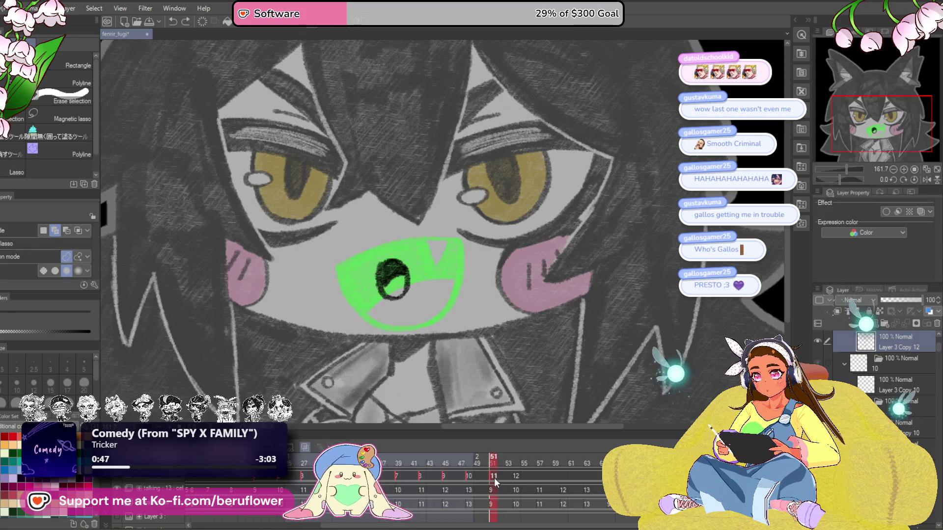
pyautogui.rightClick(494, 477)
pyautogui.click(589, 347)
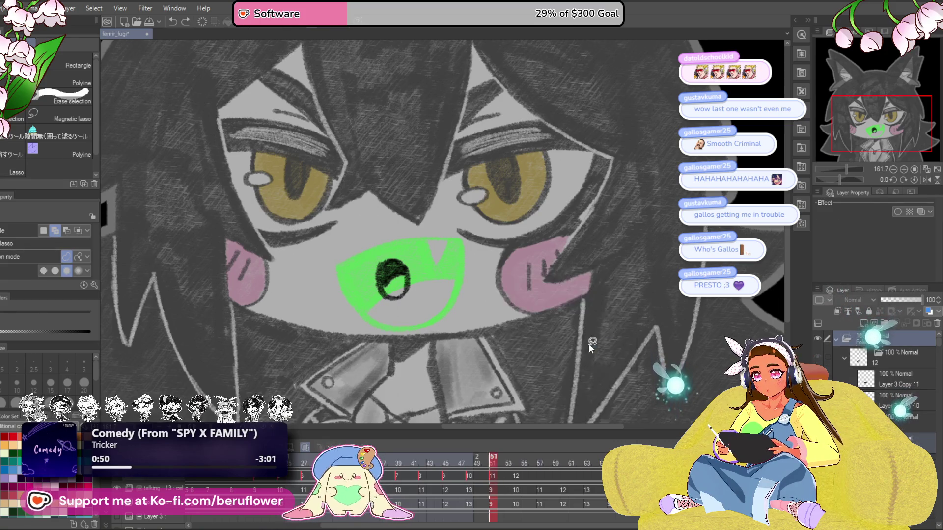
pyautogui.click(541, 473)
pyautogui.rightClick(540, 478)
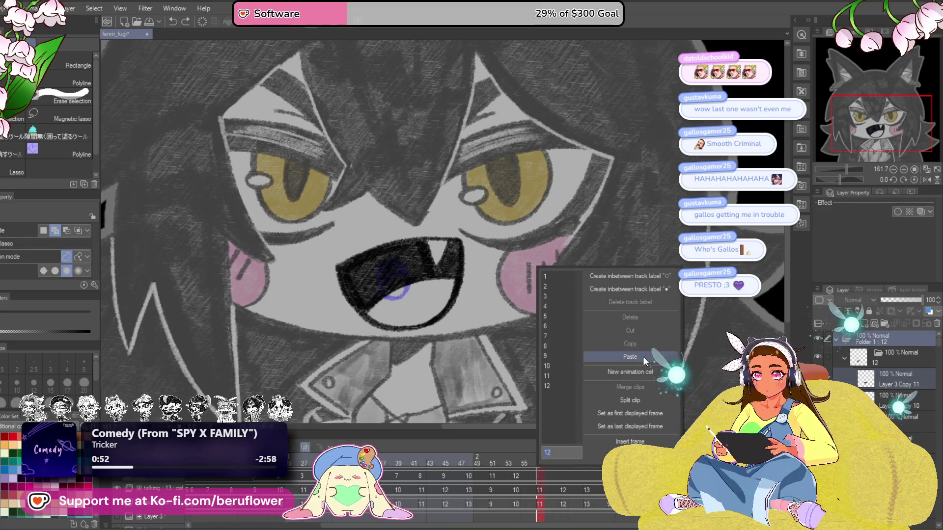
pyautogui.click(643, 357)
# Scrub forward from frame 60 to check the repasted cels
pyautogui.hscroll(2, 545, 512)
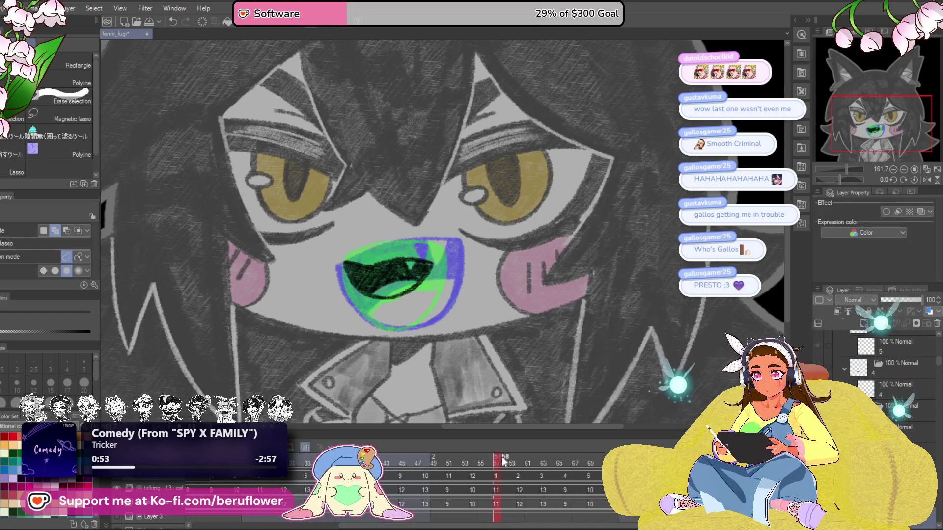
pyautogui.click(521, 462)
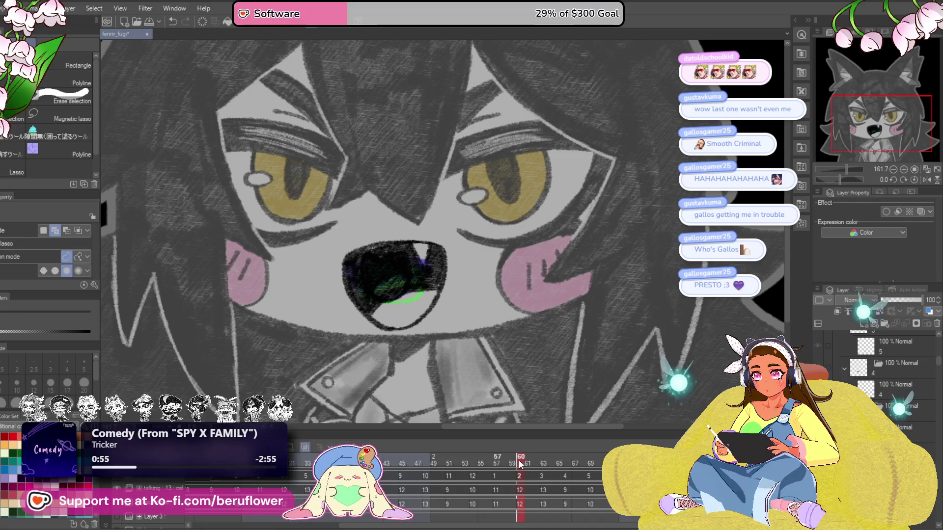
pyautogui.moveTo(521, 464); pyautogui.dragTo(588, 464)
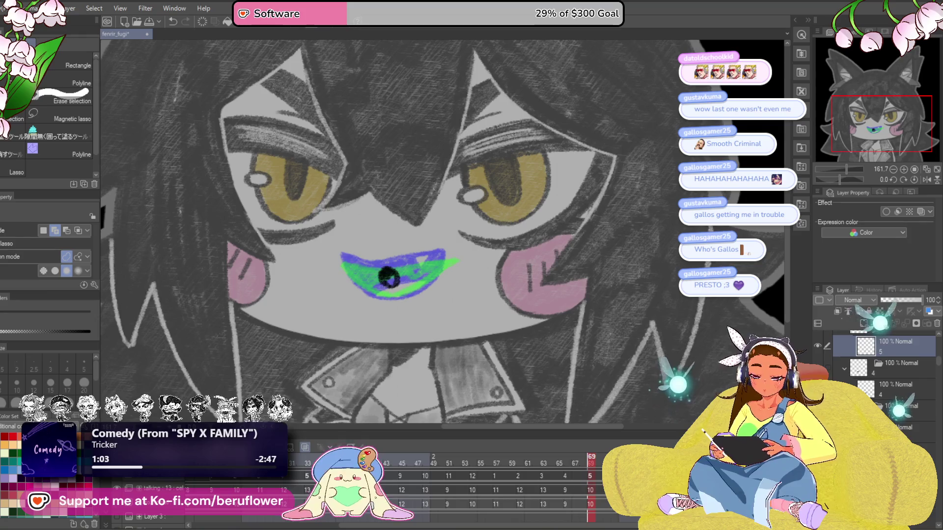
# Undo and redo the cel paste, then return to frame 57
pyautogui.hotkey('ctrl', 'z')
pyautogui.moveTo(591, 459); pyautogui.dragTo(498, 464)
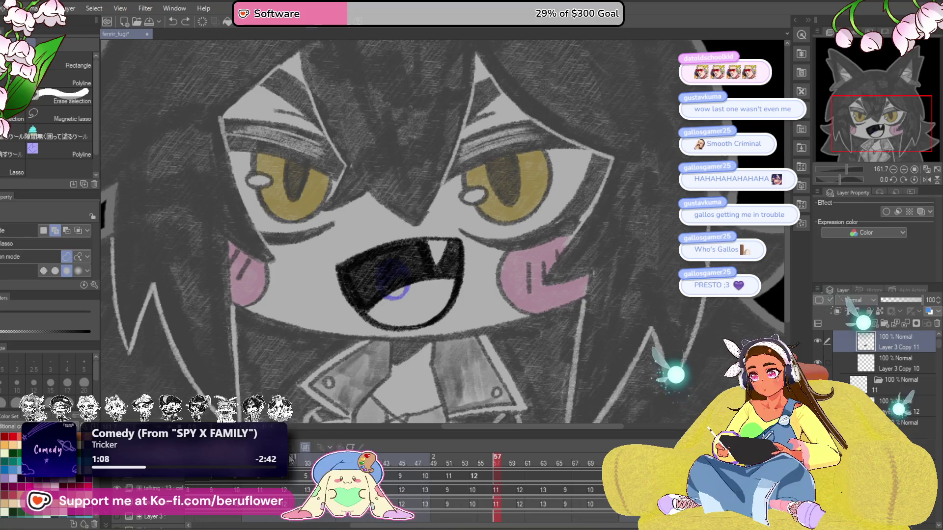
pyautogui.hotkey('ctrl', 'y')
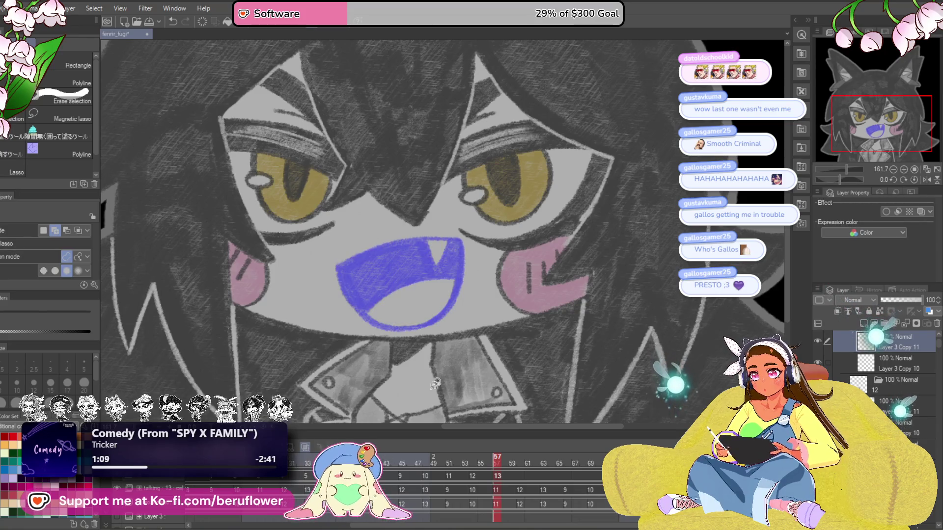
pyautogui.moveTo(498, 465)
pyautogui.mouseDown()
pyautogui.moveTo(474, 465)
pyautogui.moveTo(496, 459)
pyautogui.mouseUp()
pyautogui.moveTo(311, 269); pyautogui.dragTo(316, 270)
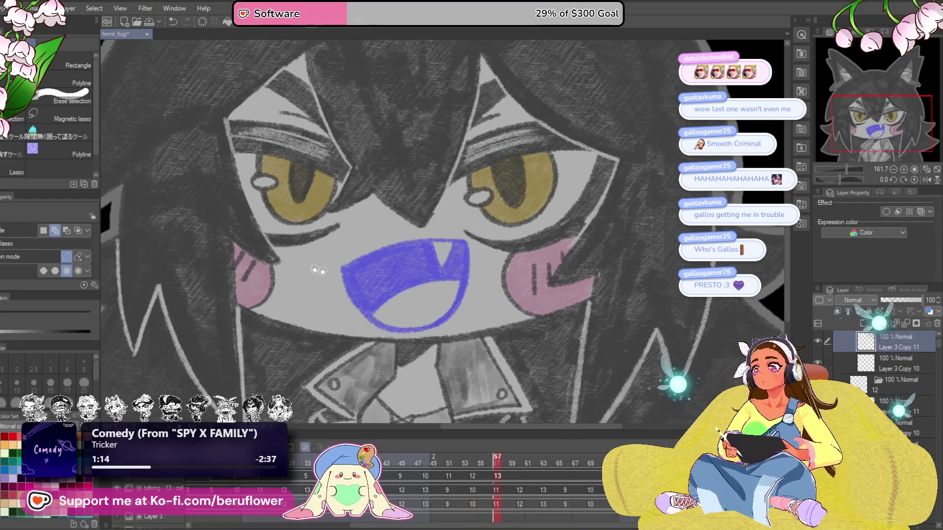
# Pencil a thin mouth line and transform it wider and tilted over the blue sketch
pyautogui.press('p')
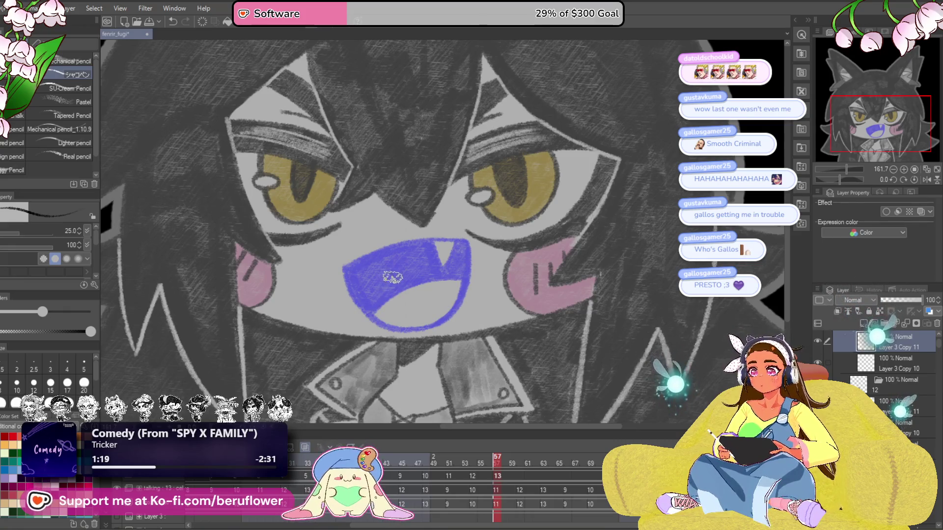
pyautogui.moveTo(393, 290); pyautogui.dragTo(415, 284)
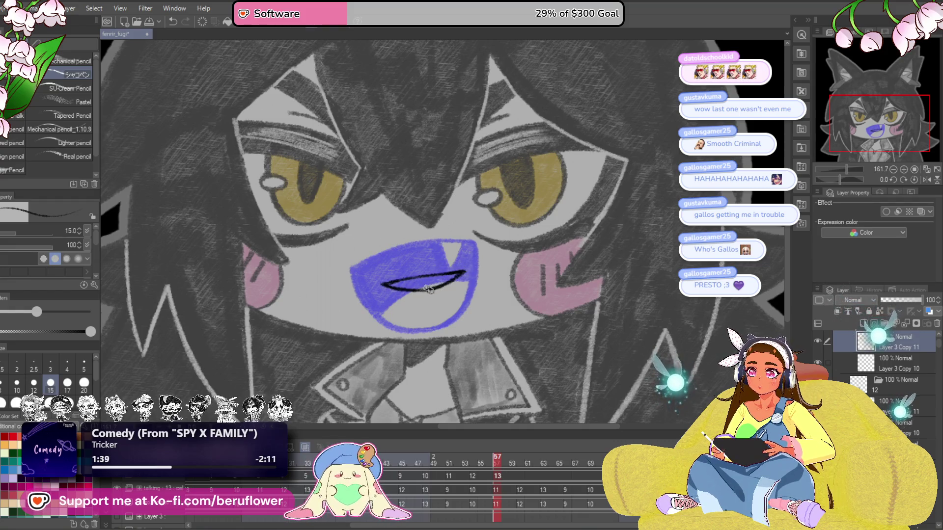
pyautogui.scroll(-5, 449, 281)
pyautogui.scroll(6, 563, 201)
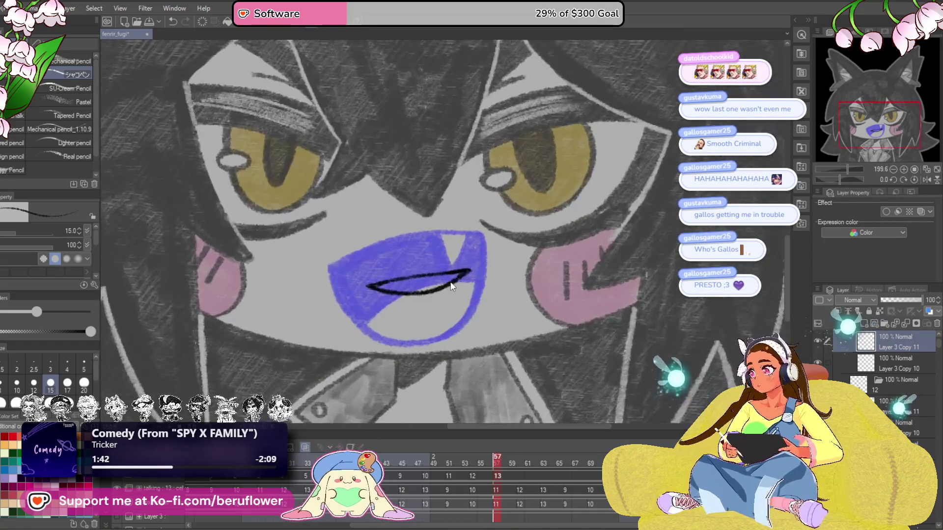
pyautogui.hotkey('ctrl', 't')
pyautogui.moveTo(474, 268)
pyautogui.mouseDown()
pyautogui.moveTo(455, 290)
pyautogui.moveTo(460, 301)
pyautogui.mouseUp()
pyautogui.moveTo(458, 300); pyautogui.dragTo(489, 263)
pyautogui.press('Return')
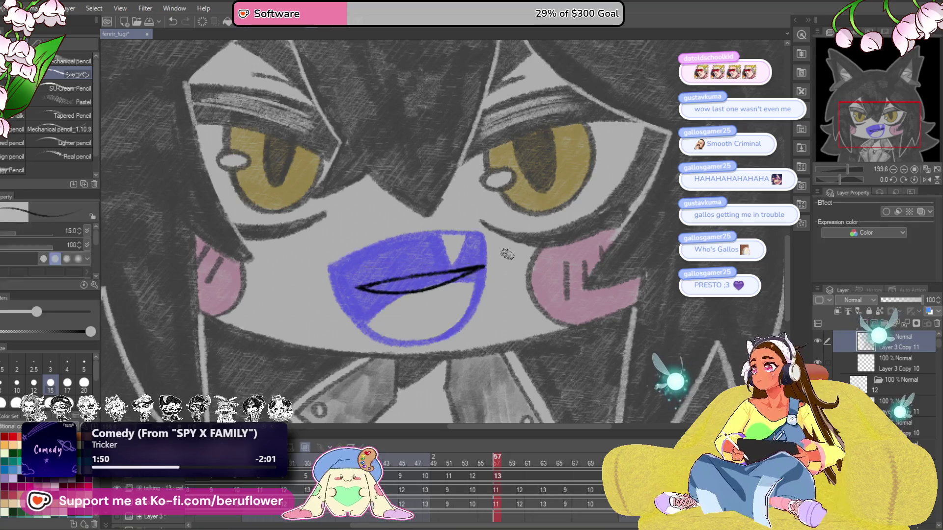
# Compare the mouths around frame 60, then go back to frame 48
pyautogui.click(520, 459)
pyautogui.click(503, 459)
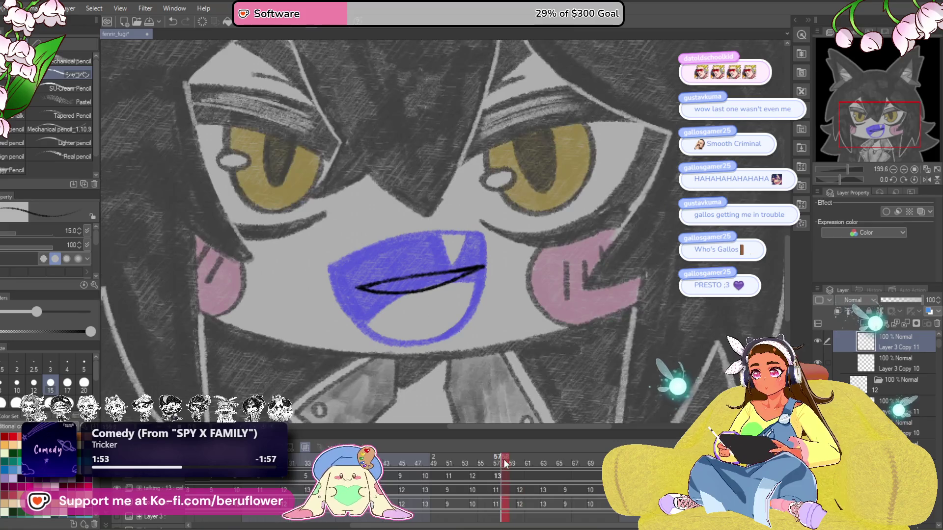
pyautogui.click(518, 459)
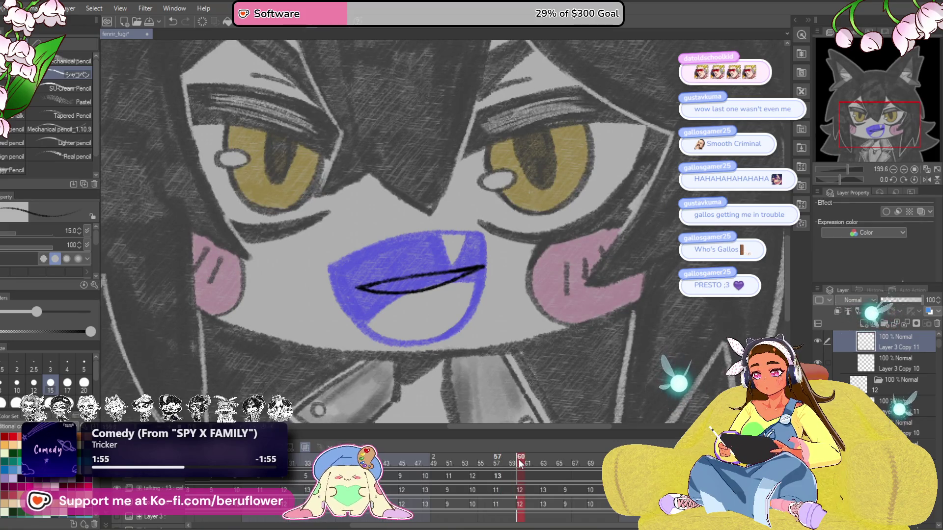
pyautogui.click(426, 476)
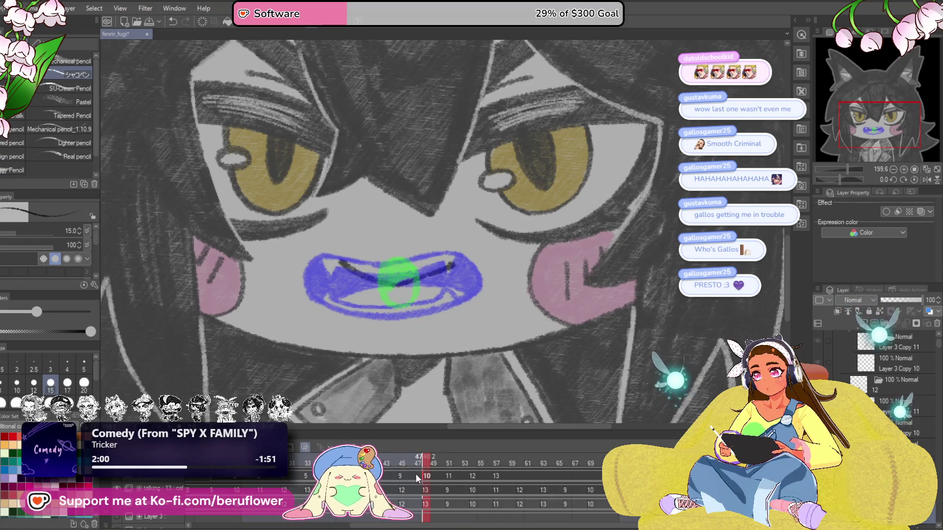
# Copy mouth cels 10–13 and paste them at frame 60
pyautogui.moveTo(418, 474)
pyautogui.mouseDown()
pyautogui.moveTo(509, 476)
pyautogui.moveTo(427, 480)
pyautogui.mouseUp()
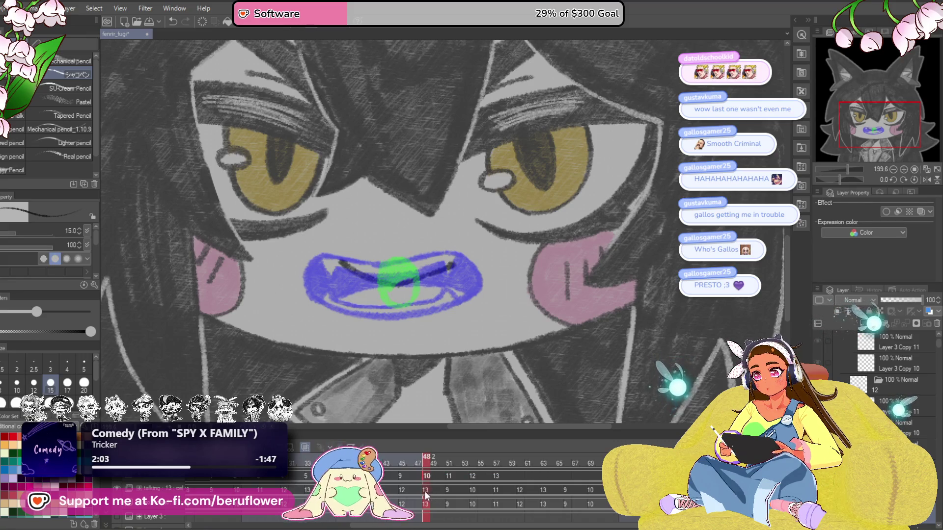
pyautogui.moveTo(422, 476); pyautogui.dragTo(523, 476)
pyautogui.rightClick(427, 477)
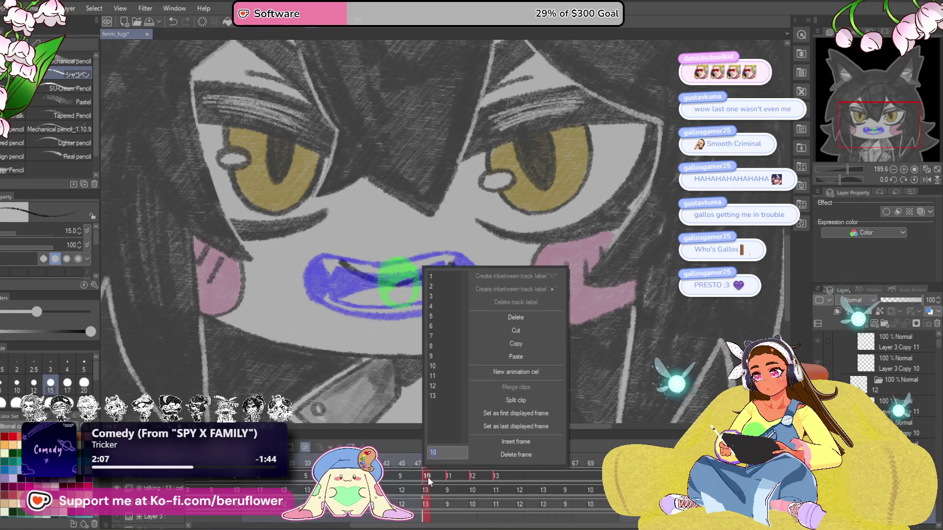
pyautogui.click(531, 343)
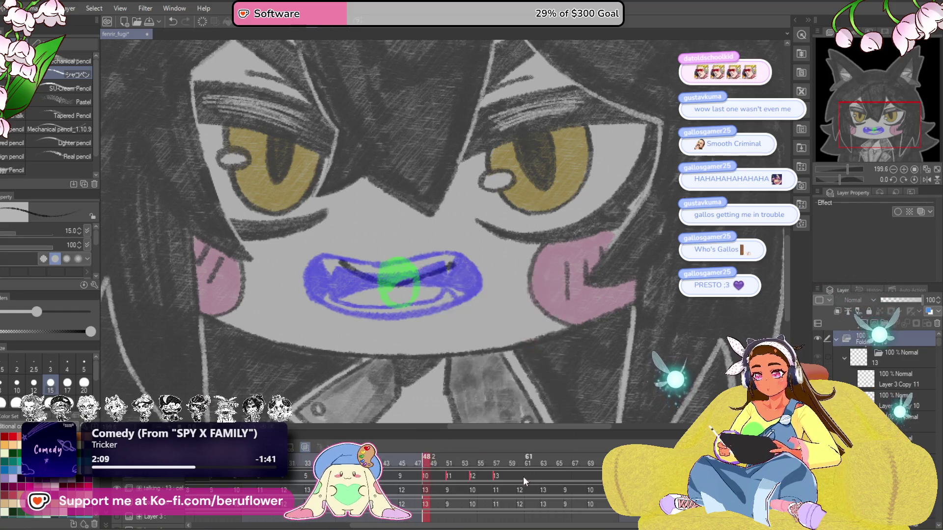
pyautogui.click(518, 475)
pyautogui.rightClick(519, 474)
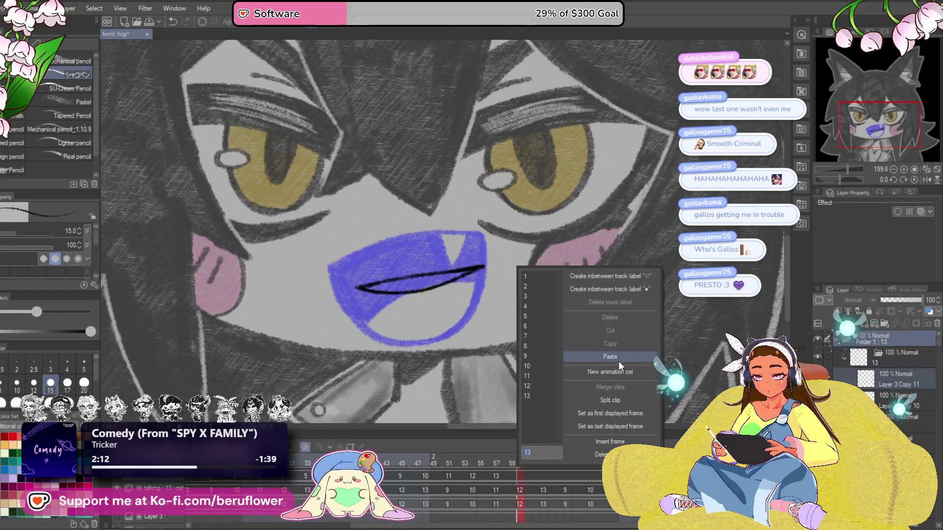
pyautogui.click(617, 358)
# Preview frames 60, 61 and 63 to check the pasted mouths
pyautogui.click(528, 460)
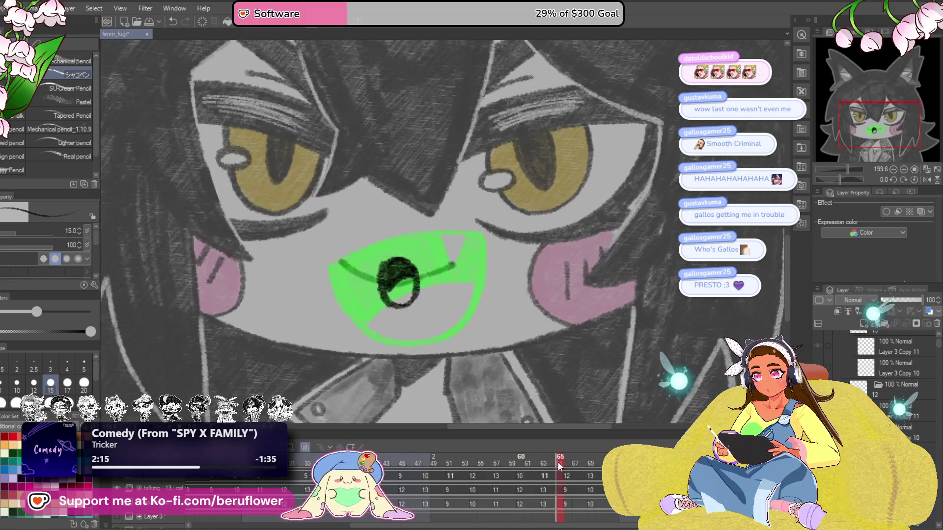
pyautogui.click(523, 465)
pyautogui.click(545, 463)
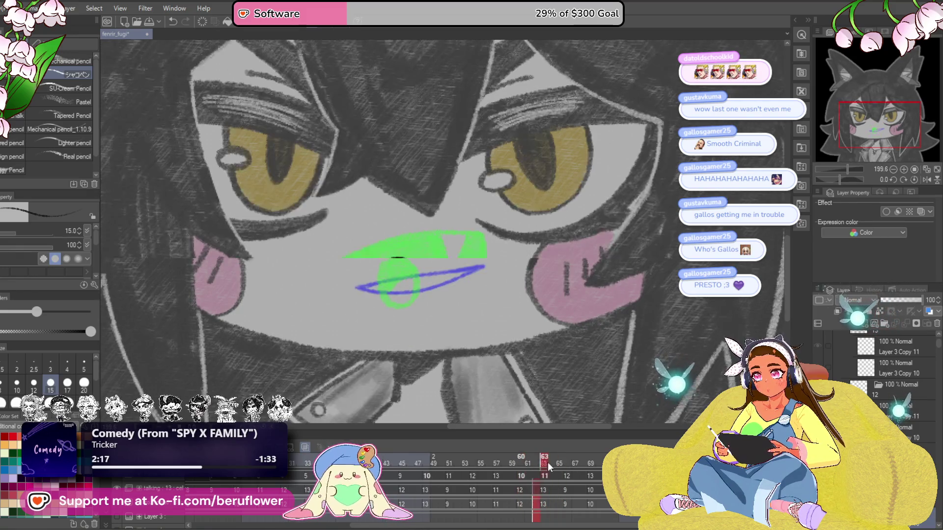
# Review mouths on frames 48, 54, 57 and 61–63, then return to frame 60 centred on the mouth
pyautogui.click(523, 464)
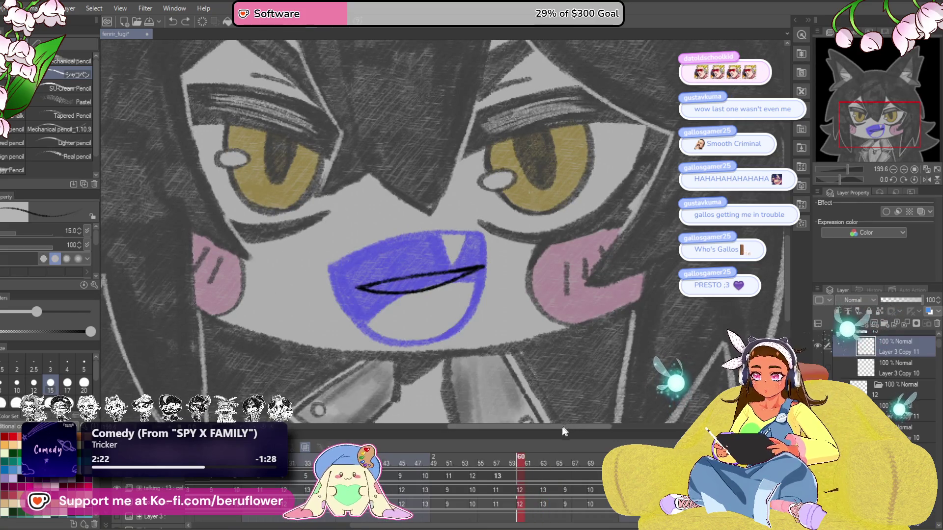
pyautogui.click(426, 477)
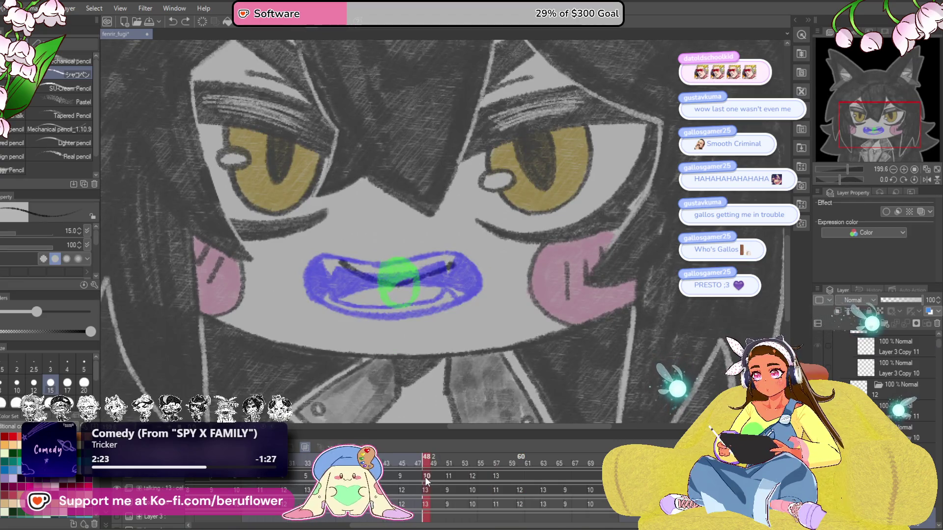
pyautogui.click(471, 459)
pyautogui.click(429, 471)
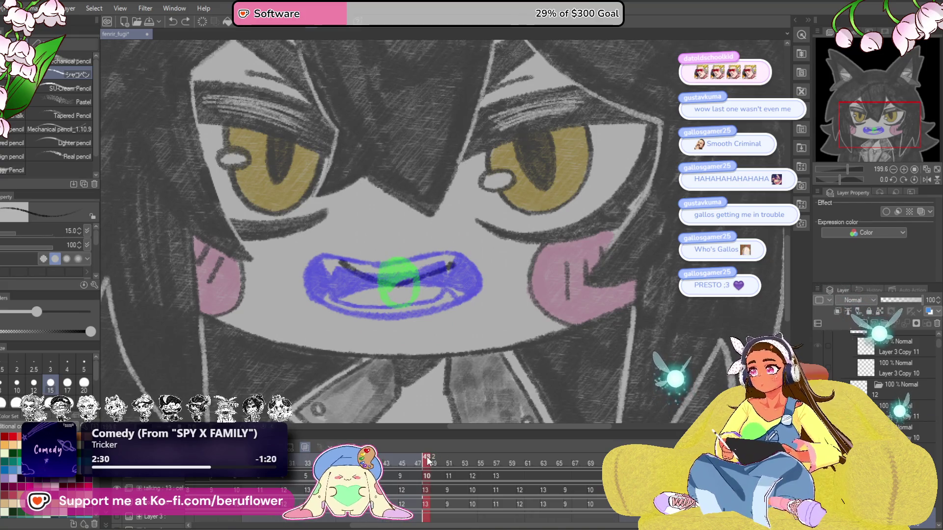
pyautogui.moveTo(426, 457); pyautogui.dragTo(520, 430)
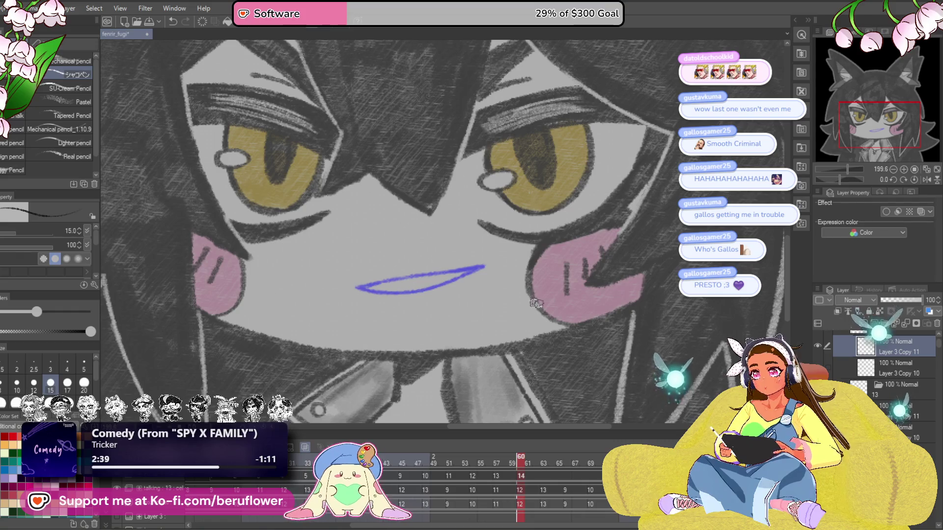
pyautogui.click(545, 462)
pyautogui.moveTo(544, 461)
pyautogui.mouseDown()
pyautogui.moveTo(509, 465)
pyautogui.moveTo(520, 462)
pyautogui.mouseUp()
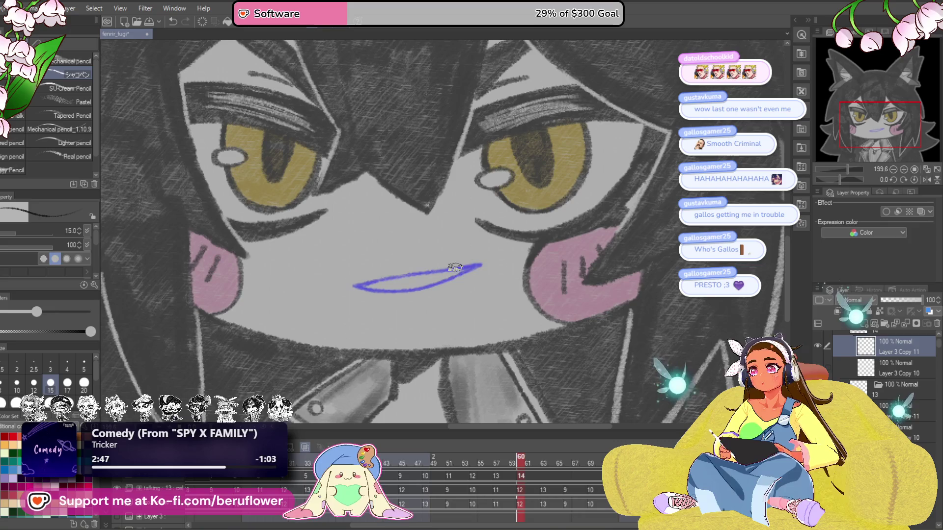
pyautogui.click(506, 461)
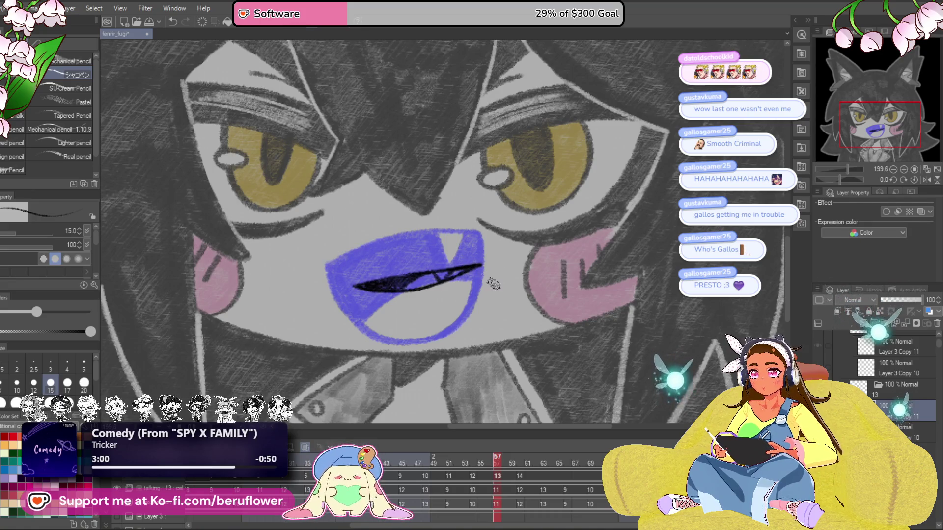
pyautogui.click(521, 458)
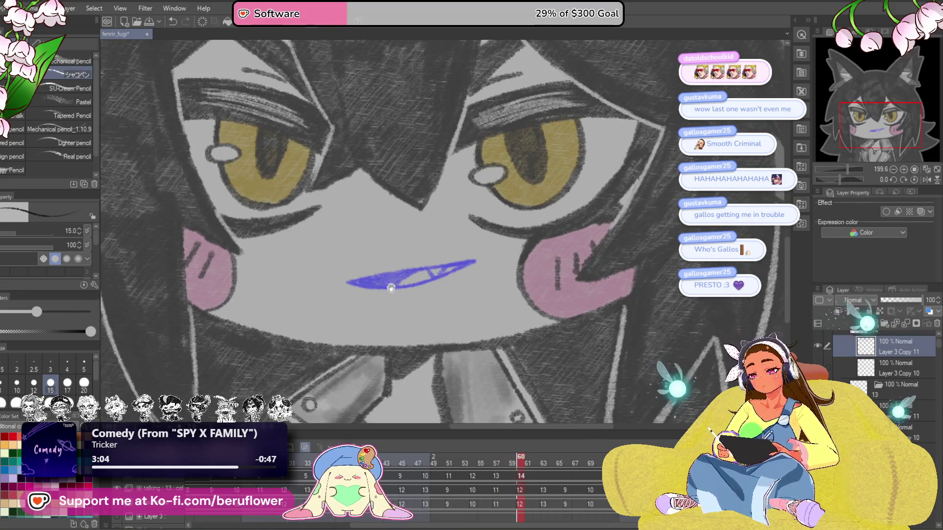
pyautogui.moveTo(391, 288); pyautogui.dragTo(389, 294)
pyautogui.moveTo(416, 191); pyautogui.dragTo(408, 190)
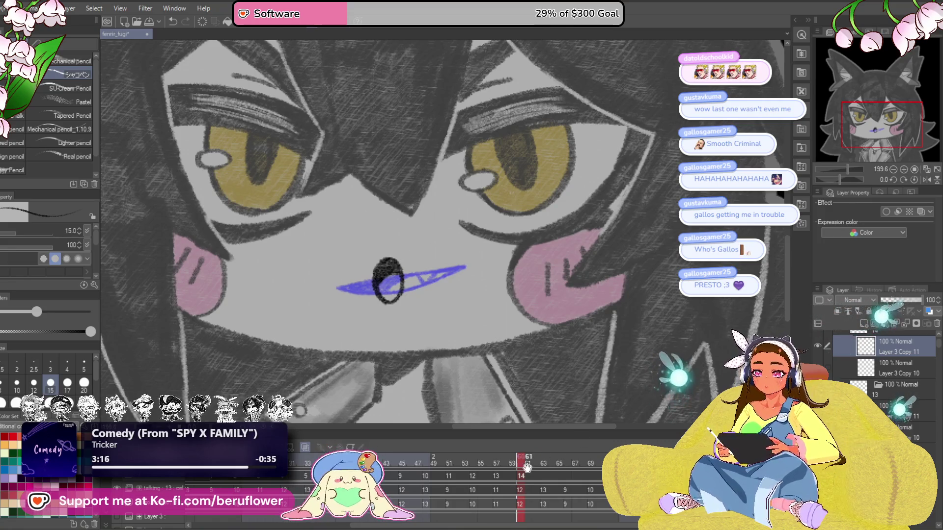
# Create new mouth cel 15 at frame 63 and a blank cel at frame 66
pyautogui.click(545, 462)
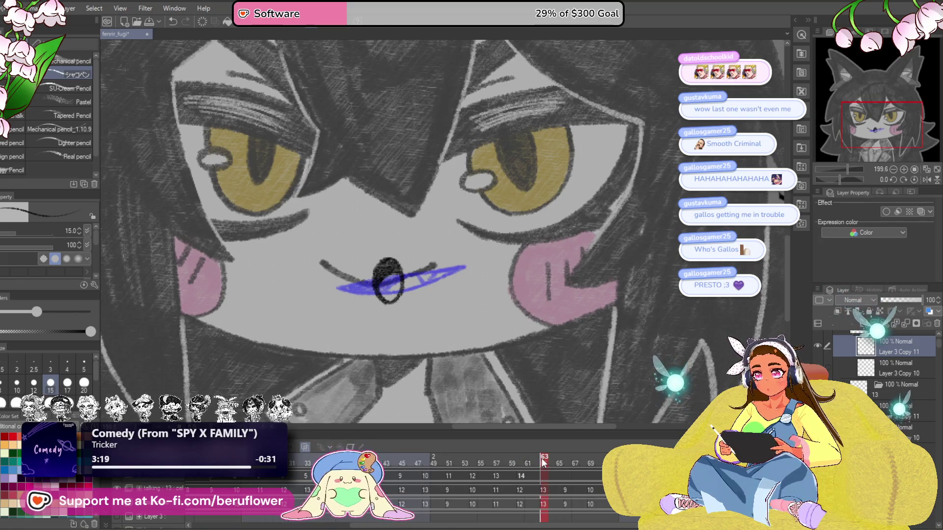
pyautogui.click(545, 476)
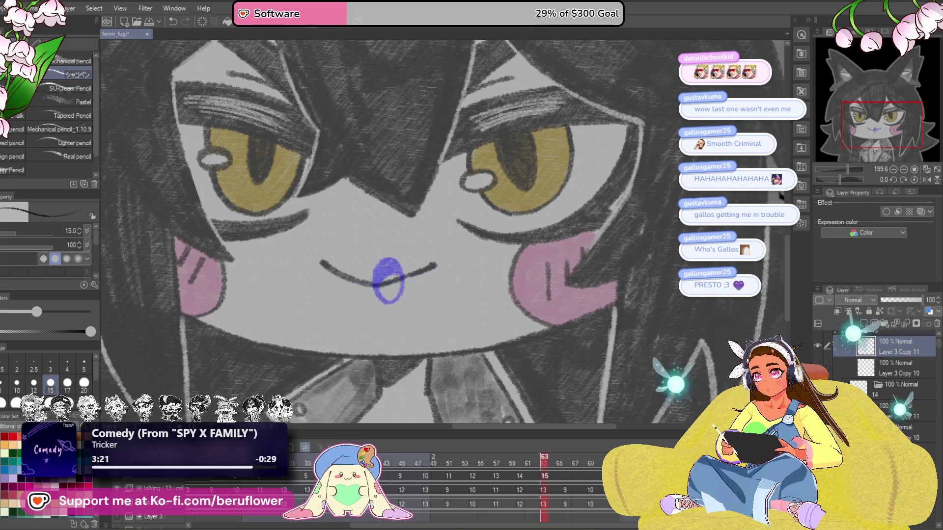
pyautogui.click(566, 457)
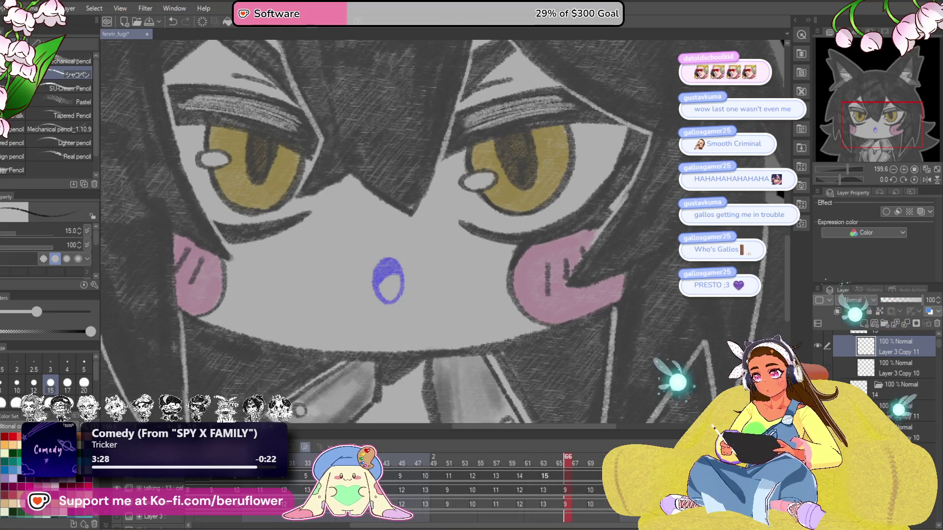
pyautogui.hotkey('ctrl', 'shift', 'n')
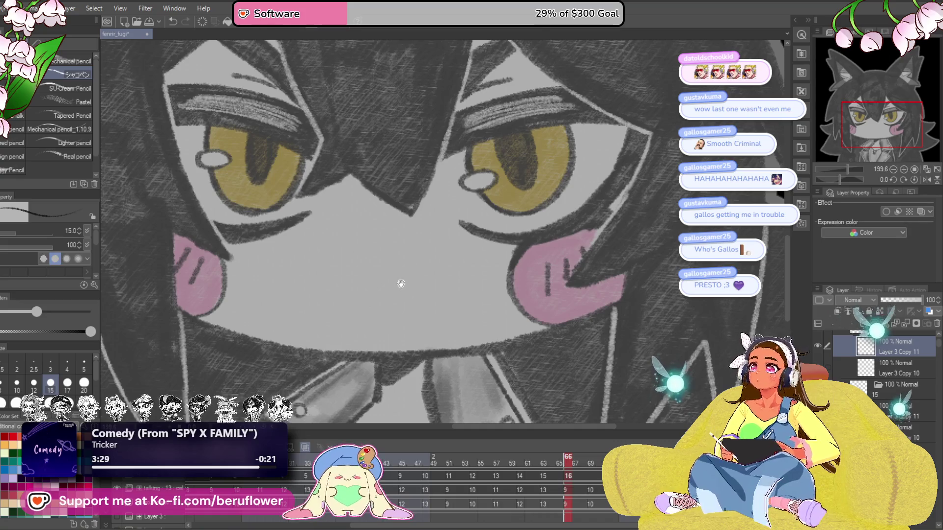
# Outline a wide open grin on the frame 66 cel, redoing misplaced strokes
pyautogui.moveTo(401, 284); pyautogui.dragTo(399, 280)
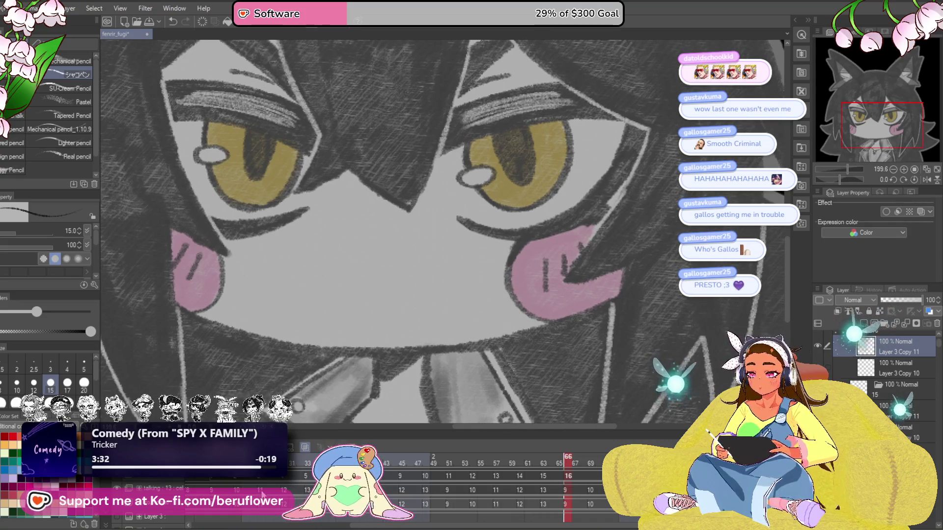
pyautogui.moveTo(358, 322); pyautogui.dragTo(373, 324)
pyautogui.moveTo(346, 273)
pyautogui.mouseDown()
pyautogui.moveTo(346, 308)
pyautogui.moveTo(336, 283)
pyautogui.moveTo(455, 261)
pyautogui.mouseUp()
pyautogui.hotkey('ctrl', 'z')
pyautogui.hotkey('ctrl', 'z')
pyautogui.moveTo(338, 283)
pyautogui.mouseDown()
pyautogui.moveTo(462, 265)
pyautogui.moveTo(439, 296)
pyautogui.mouseUp()
pyautogui.hotkey('ctrl', 'z')
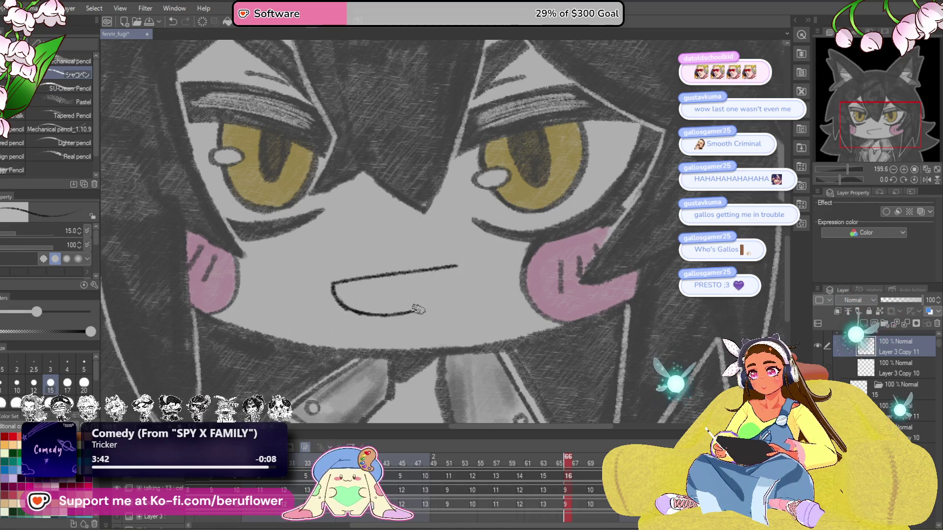
pyautogui.moveTo(418, 308); pyautogui.dragTo(454, 280)
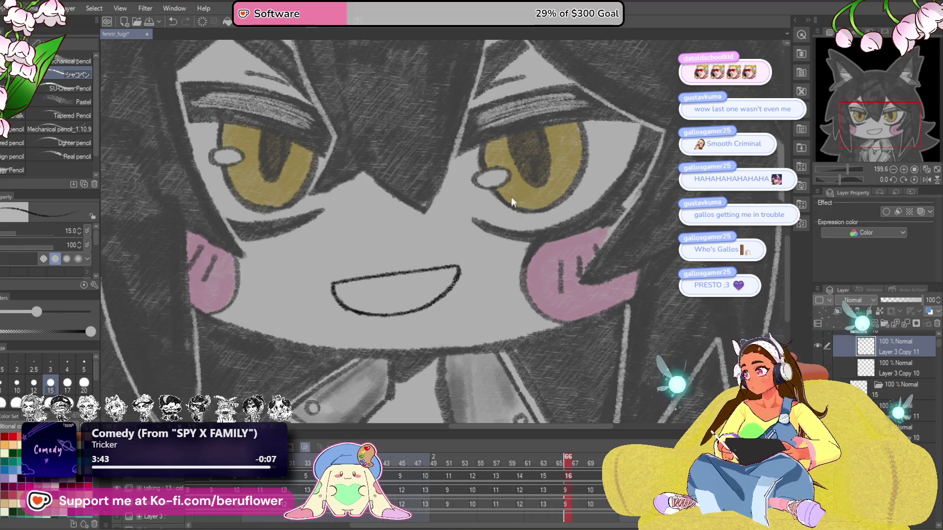
# Skew the grin's right corners outward with a free transform
pyautogui.hotkey('ctrl', 't')
pyautogui.moveTo(463, 318); pyautogui.dragTo(462, 325)
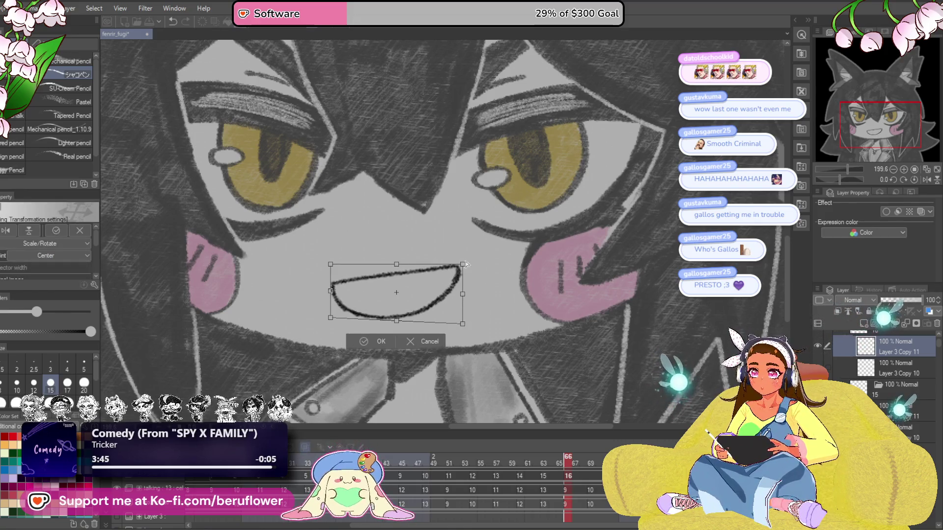
pyautogui.moveTo(464, 264)
pyautogui.mouseDown()
pyautogui.moveTo(480, 275)
pyautogui.moveTo(468, 304)
pyautogui.moveTo(469, 297)
pyautogui.mouseUp()
pyautogui.press('Return')
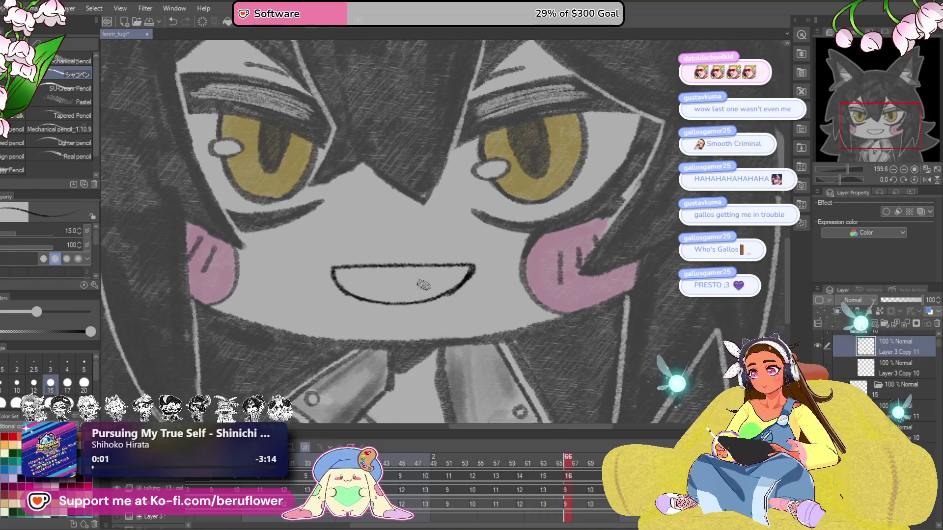
# Draw a small fang at the top lip and shade the mouth interior dark
pyautogui.moveTo(430, 266); pyautogui.dragTo(449, 269)
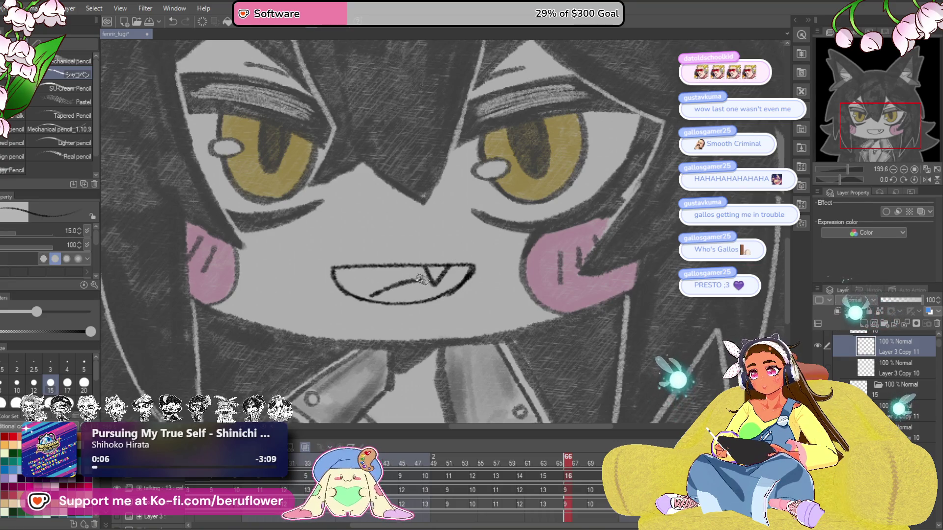
pyautogui.moveTo(425, 279); pyautogui.dragTo(366, 297)
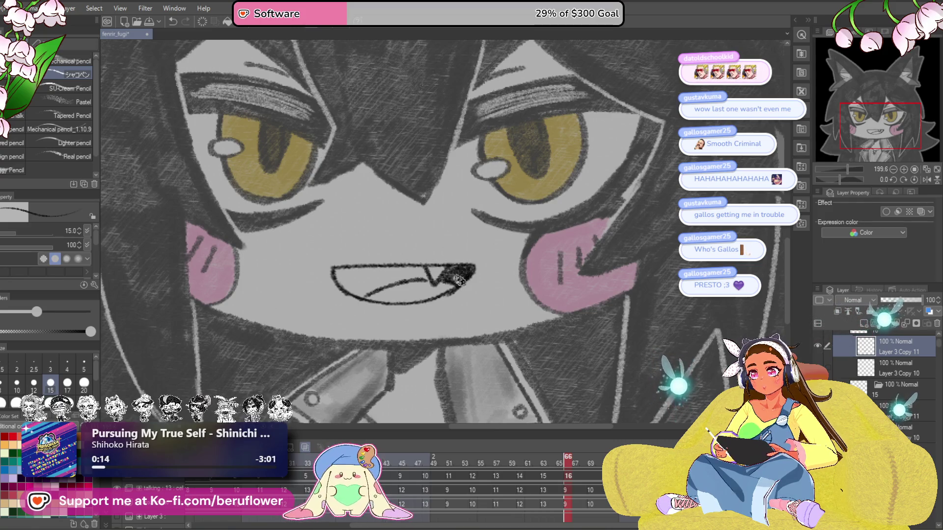
pyautogui.moveTo(428, 276); pyautogui.dragTo(471, 278)
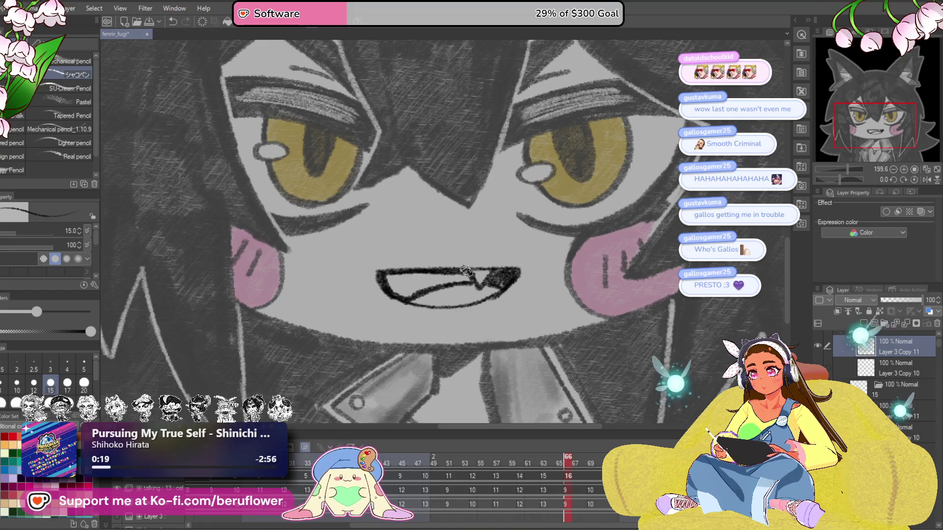
pyautogui.moveTo(457, 281); pyautogui.dragTo(387, 280)
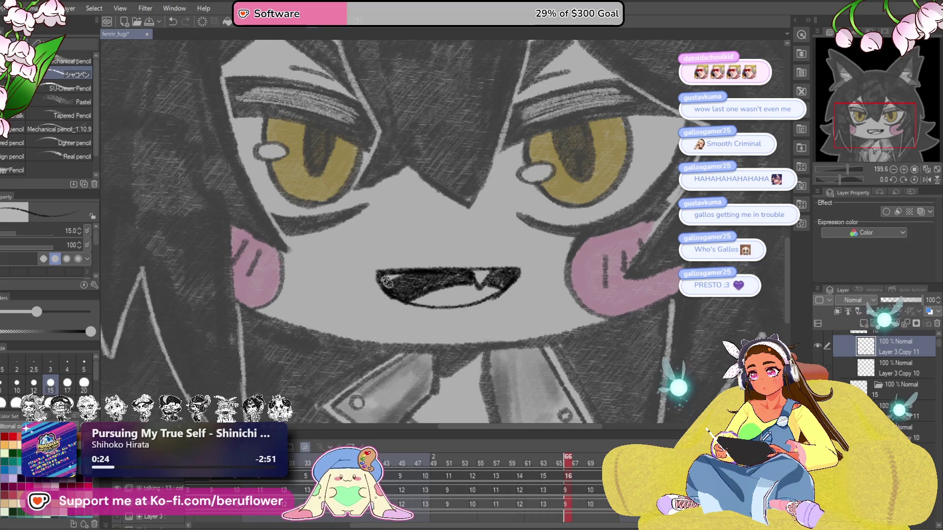
pyautogui.moveTo(628, 290); pyautogui.dragTo(602, 294)
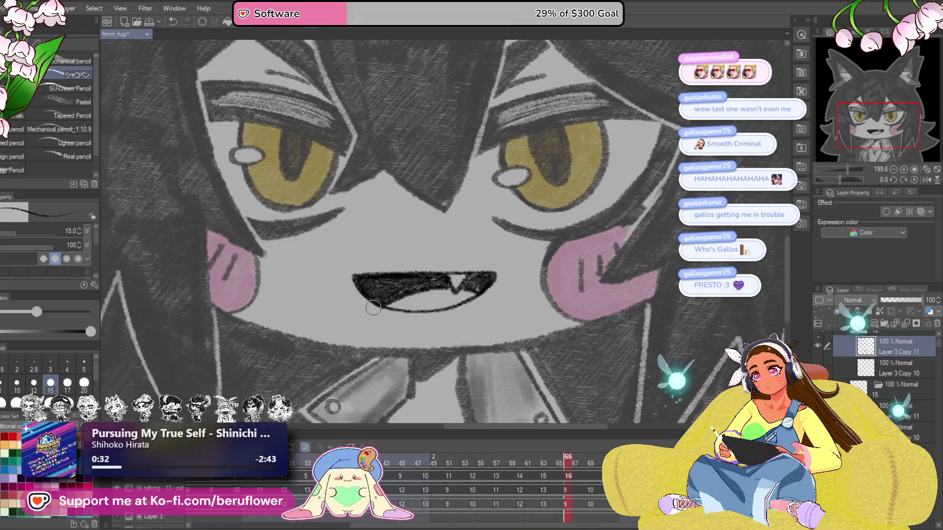
# Add a new cel at frame 69 and outline a big shouting mouth
pyautogui.click(592, 463)
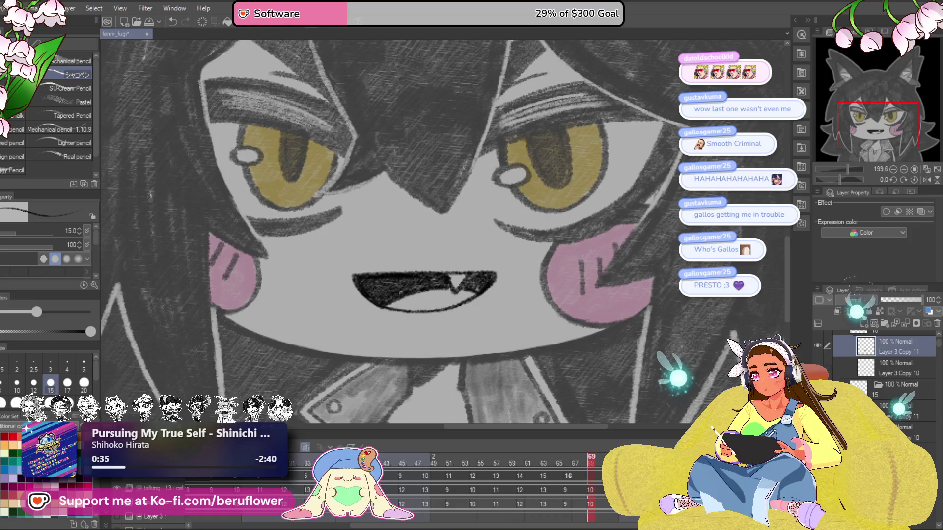
pyautogui.hotkey('ctrl', 'shift', 'n')
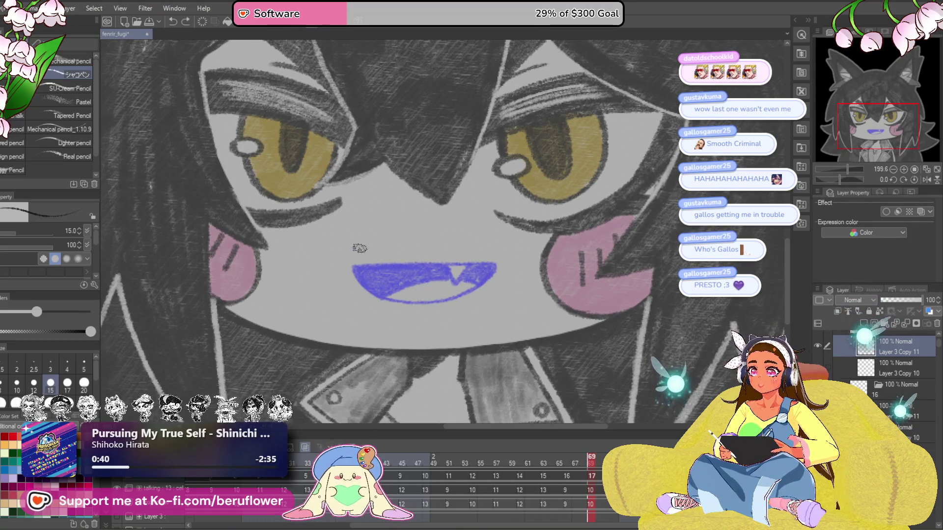
pyautogui.moveTo(329, 258); pyautogui.dragTo(367, 317)
pyautogui.moveTo(330, 249)
pyautogui.mouseDown()
pyautogui.moveTo(400, 240)
pyautogui.moveTo(516, 261)
pyautogui.moveTo(495, 307)
pyautogui.moveTo(423, 334)
pyautogui.mouseUp()
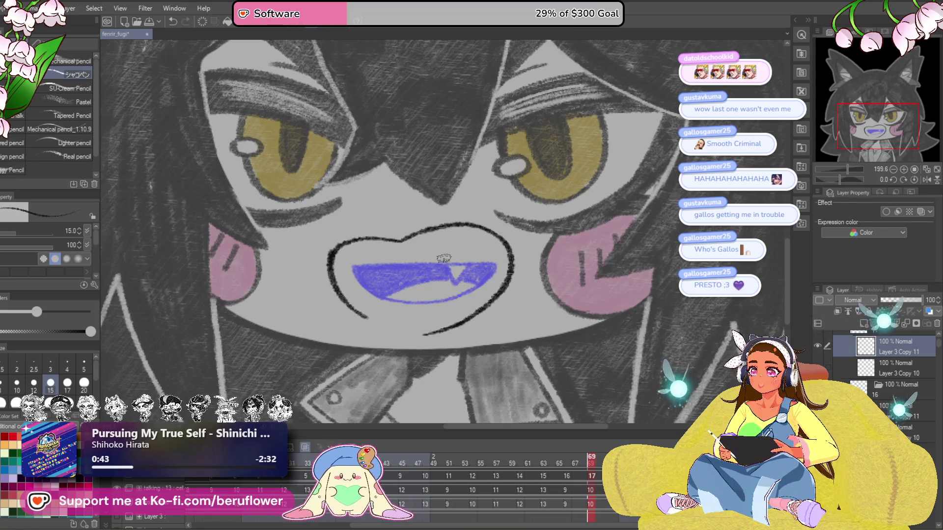
pyautogui.moveTo(443, 258); pyautogui.dragTo(449, 260)
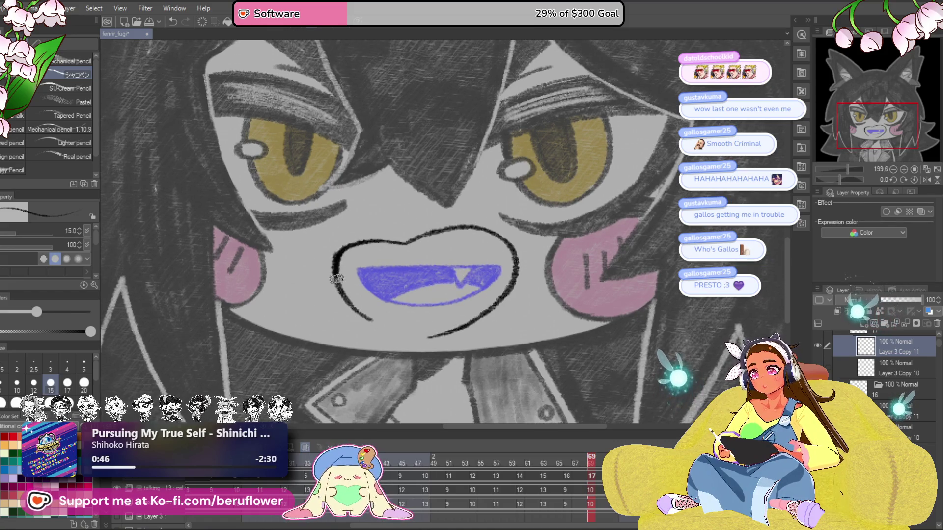
pyautogui.moveTo(336, 279); pyautogui.dragTo(391, 330)
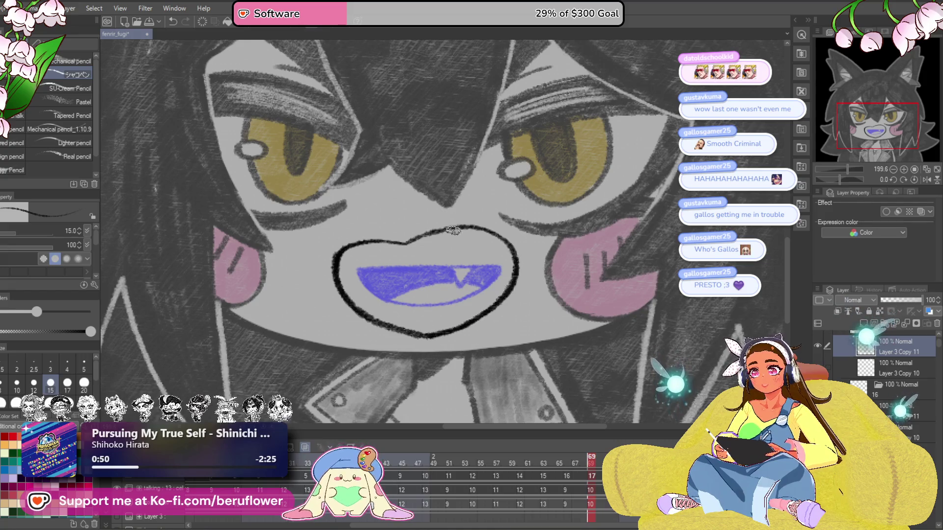
# Draw a V-shaped fang, thicken both lips and fill the mouth interior black
pyautogui.moveTo(448, 230); pyautogui.dragTo(470, 270)
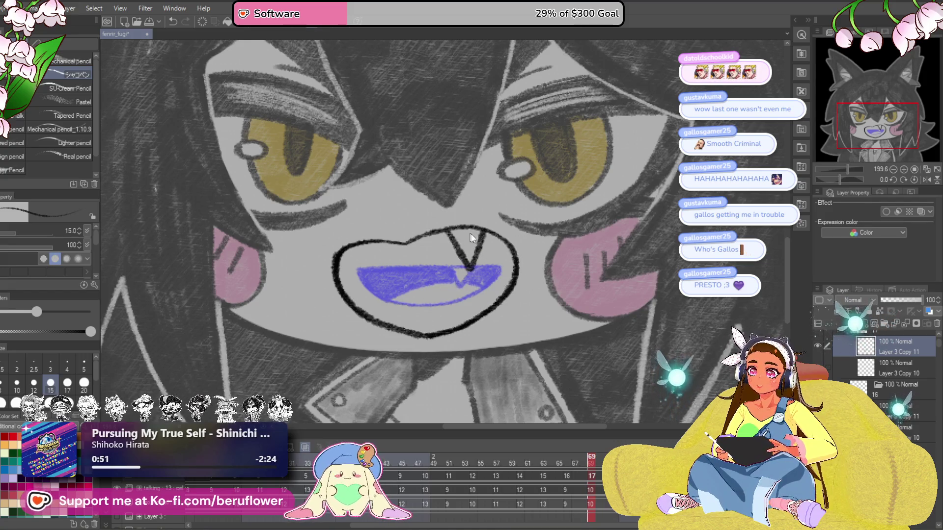
pyautogui.hotkey('ctrl', 'z')
pyautogui.moveTo(456, 229); pyautogui.dragTo(471, 265)
pyautogui.moveTo(485, 225); pyautogui.dragTo(479, 263)
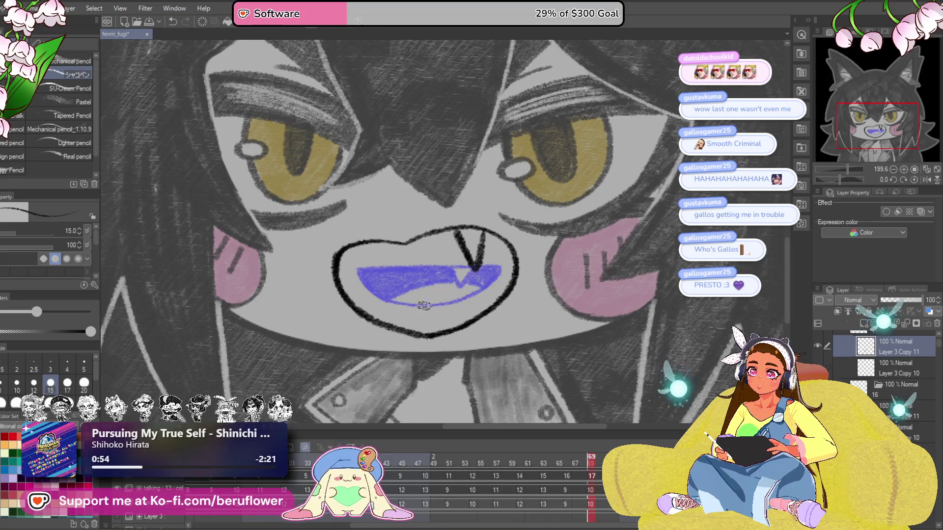
pyautogui.moveTo(393, 310)
pyautogui.mouseDown()
pyautogui.moveTo(498, 276)
pyautogui.moveTo(547, 273)
pyautogui.mouseUp()
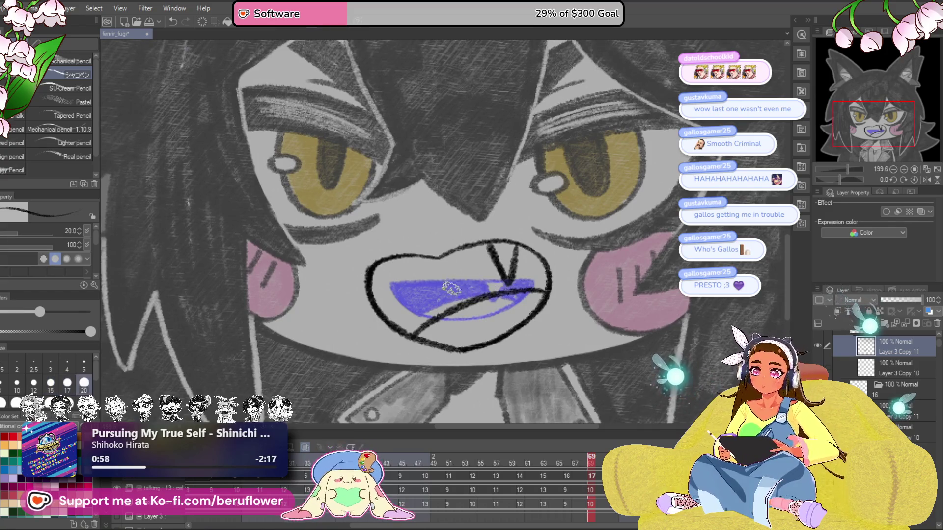
pyautogui.moveTo(378, 269); pyautogui.dragTo(376, 293)
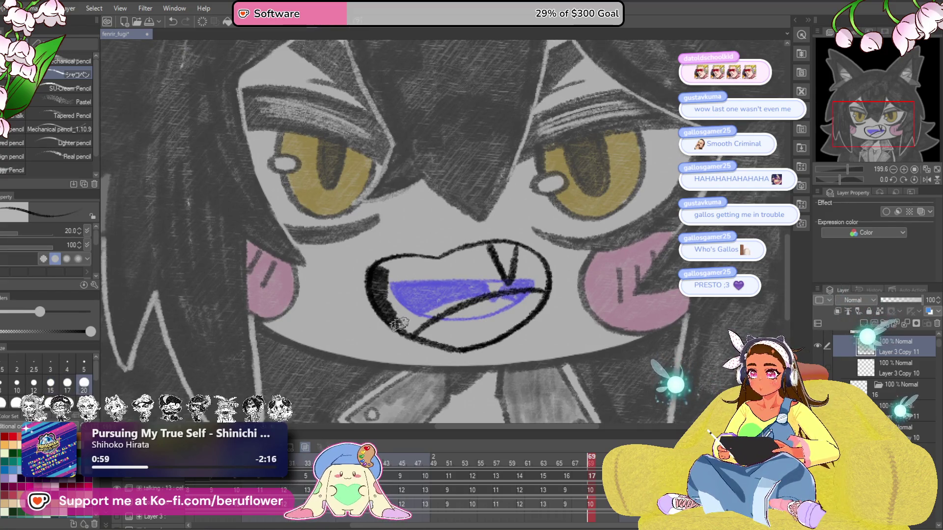
pyautogui.moveTo(416, 322); pyautogui.dragTo(460, 301)
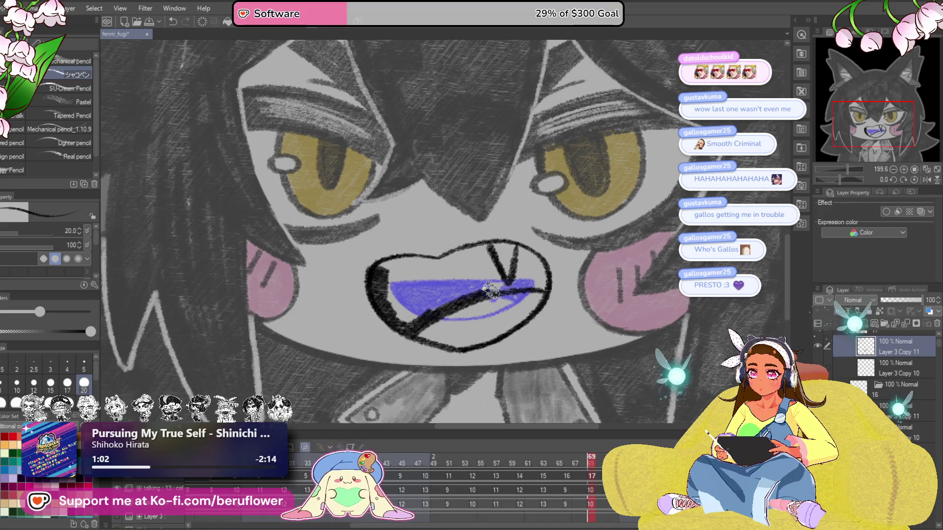
pyautogui.moveTo(480, 246)
pyautogui.mouseDown()
pyautogui.moveTo(439, 268)
pyautogui.moveTo(428, 299)
pyautogui.moveTo(467, 280)
pyautogui.moveTo(494, 283)
pyautogui.mouseUp()
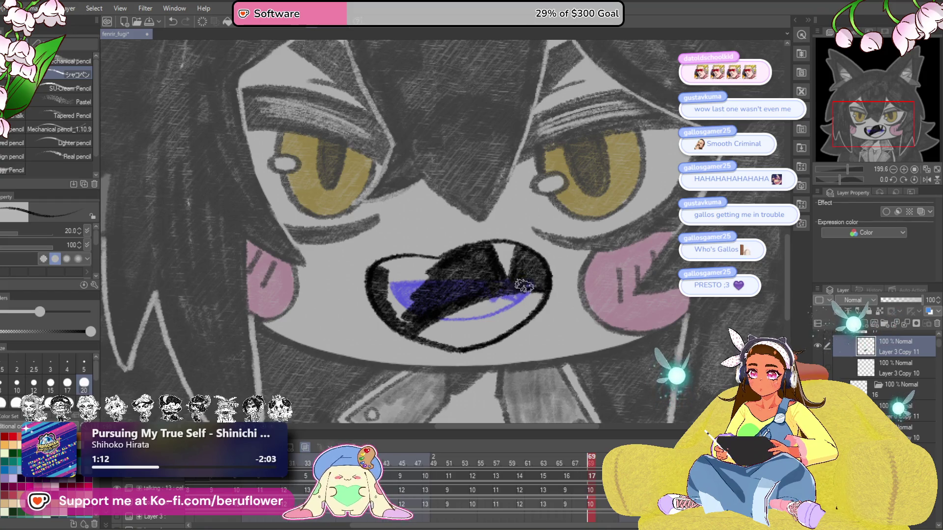
pyautogui.hscroll(-2, 511, 273)
pyautogui.moveTo(456, 258)
pyautogui.mouseDown()
pyautogui.moveTo(427, 265)
pyautogui.moveTo(442, 290)
pyautogui.moveTo(466, 264)
pyautogui.moveTo(444, 293)
pyautogui.moveTo(450, 315)
pyautogui.moveTo(420, 305)
pyautogui.moveTo(445, 304)
pyautogui.moveTo(456, 263)
pyautogui.mouseUp()
# Make Folder 2 the active layer and play the talking animation, stopping on a frame
pyautogui.click(162, 490)
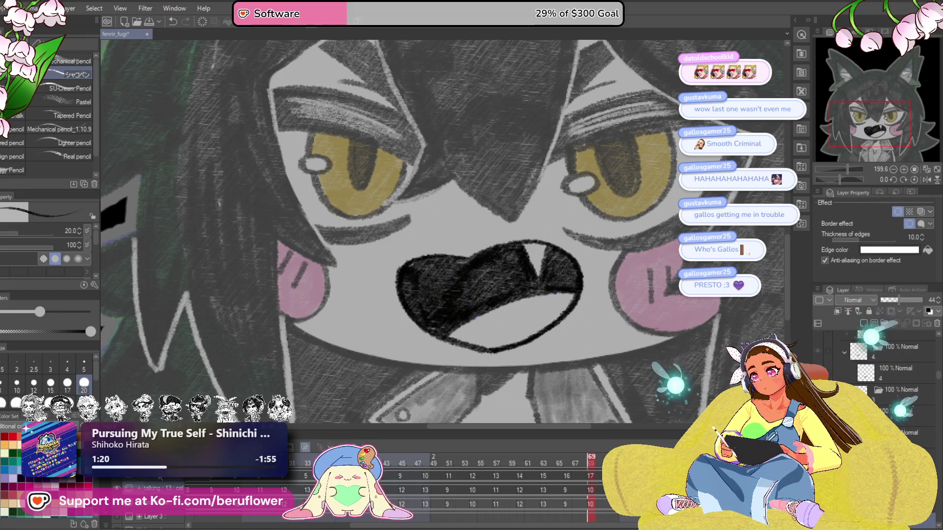
pyautogui.rightClick(157, 480)
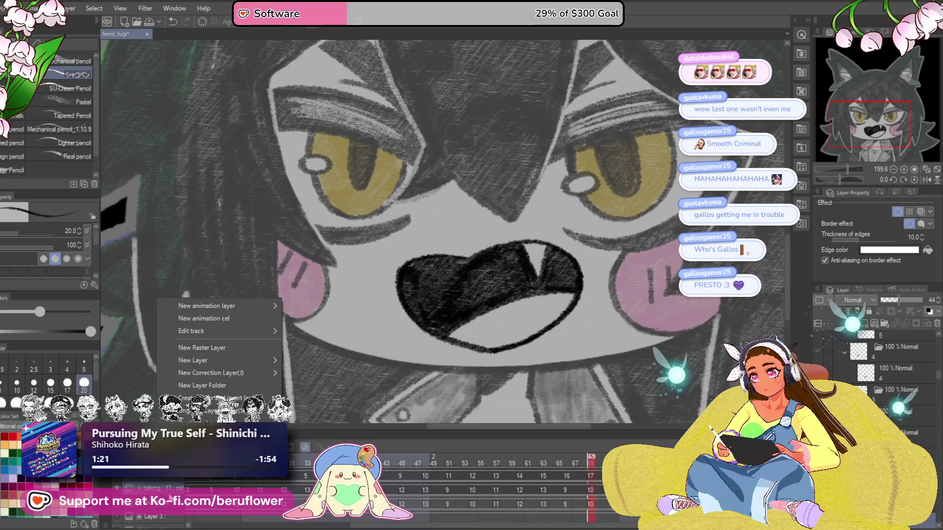
pyautogui.click(159, 487)
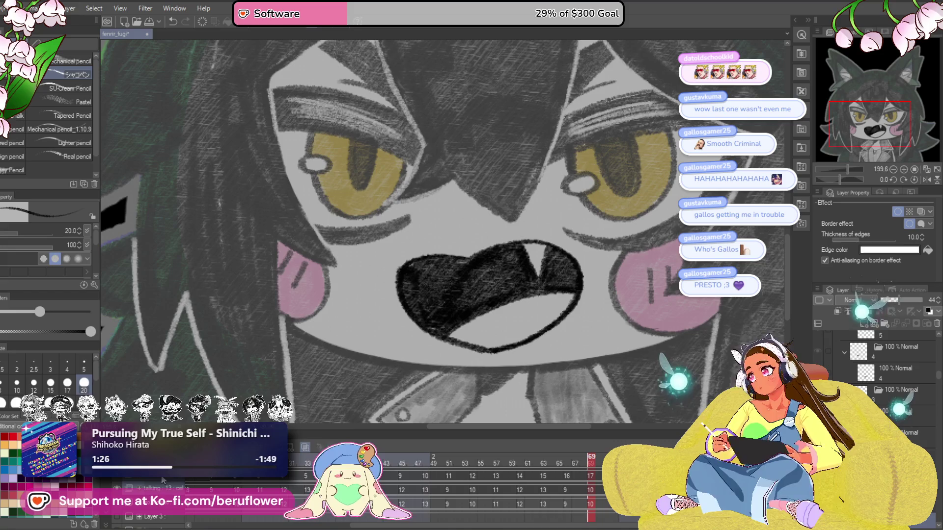
pyautogui.click(160, 488)
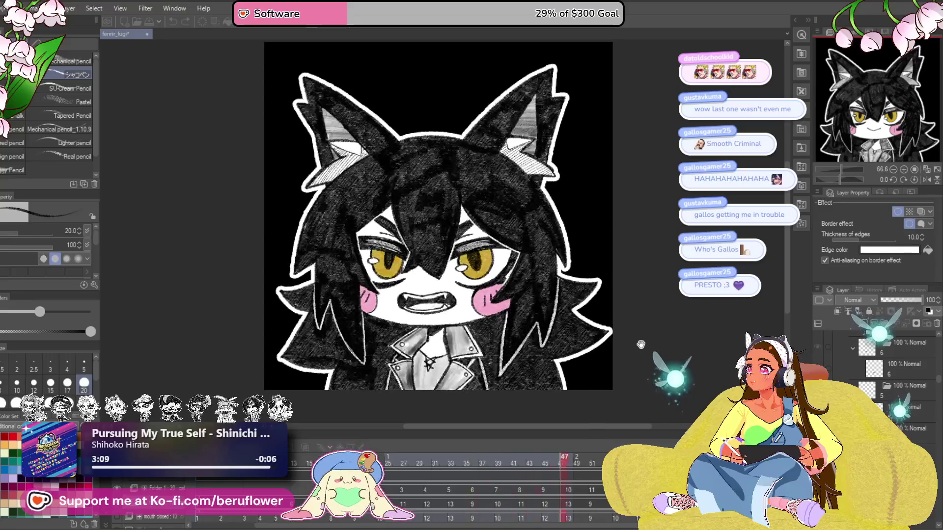
pyautogui.press('space')
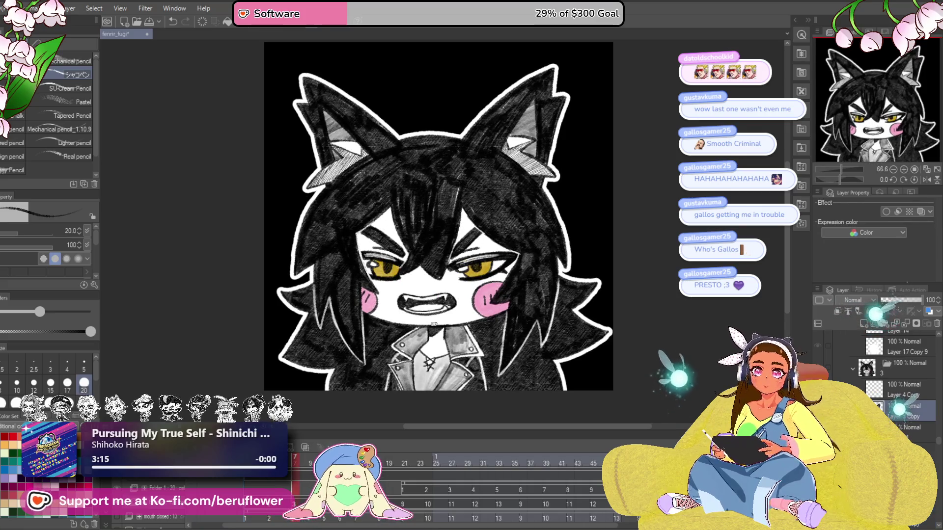
# Zoom in and erase the old fanged open mouth from this cel
pyautogui.scroll(5, 435, 325)
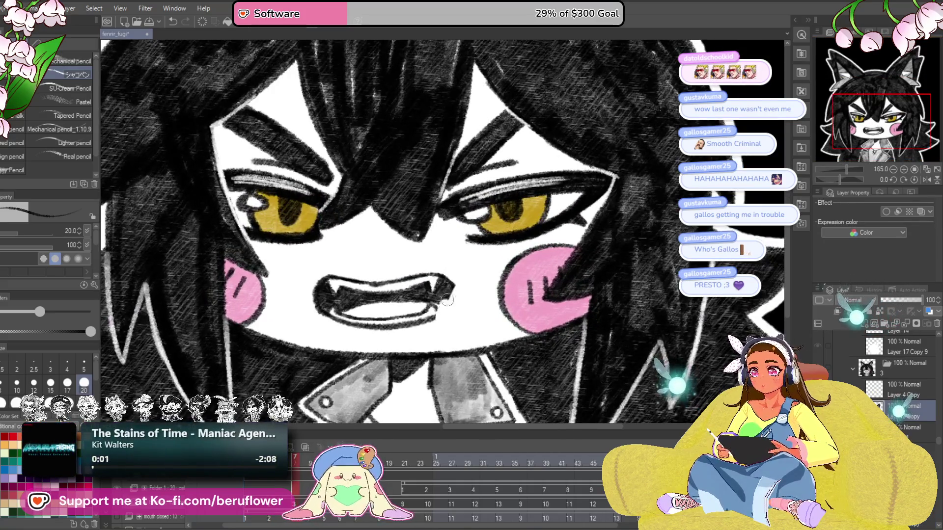
pyautogui.moveTo(447, 301)
pyautogui.mouseDown()
pyautogui.moveTo(442, 264)
pyautogui.moveTo(355, 329)
pyautogui.moveTo(322, 305)
pyautogui.mouseUp()
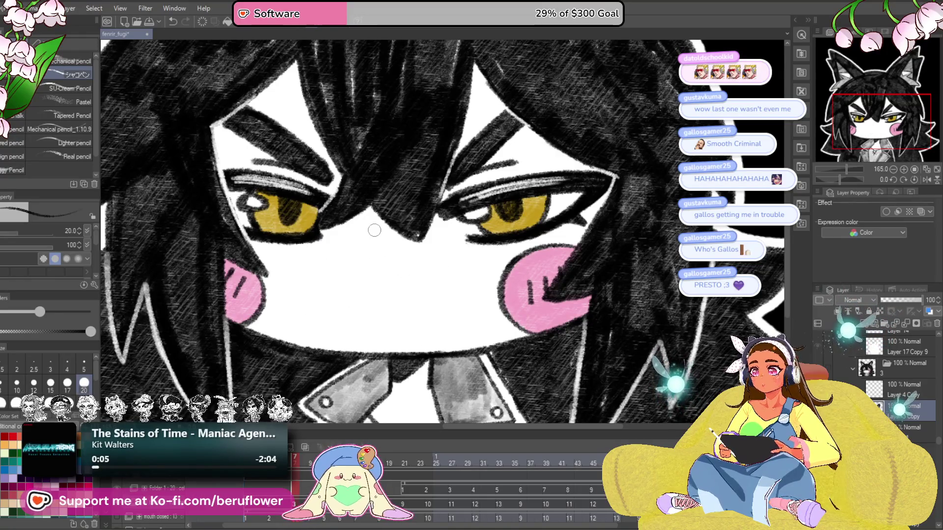
pyautogui.moveTo(453, 293); pyautogui.dragTo(448, 287)
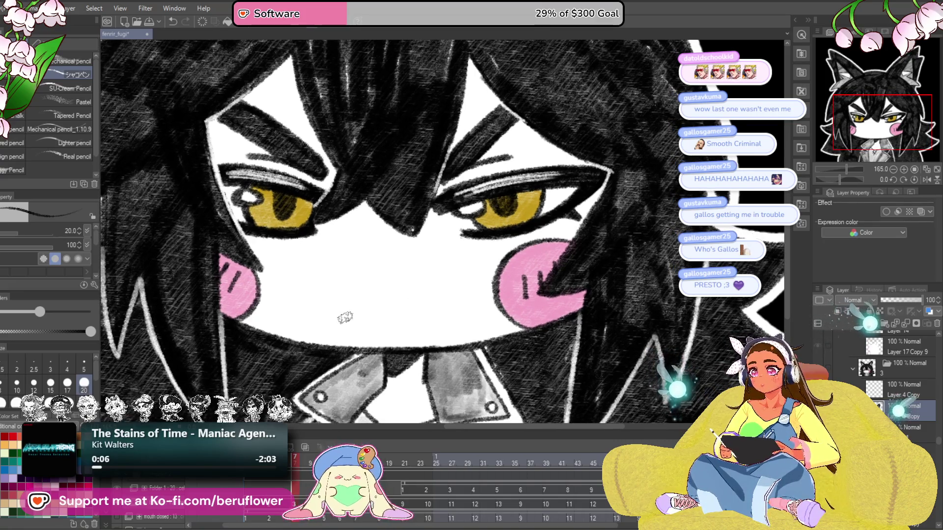
pyautogui.hotkey('ctrl', 'z')
pyautogui.hotkey('ctrl', 'y')
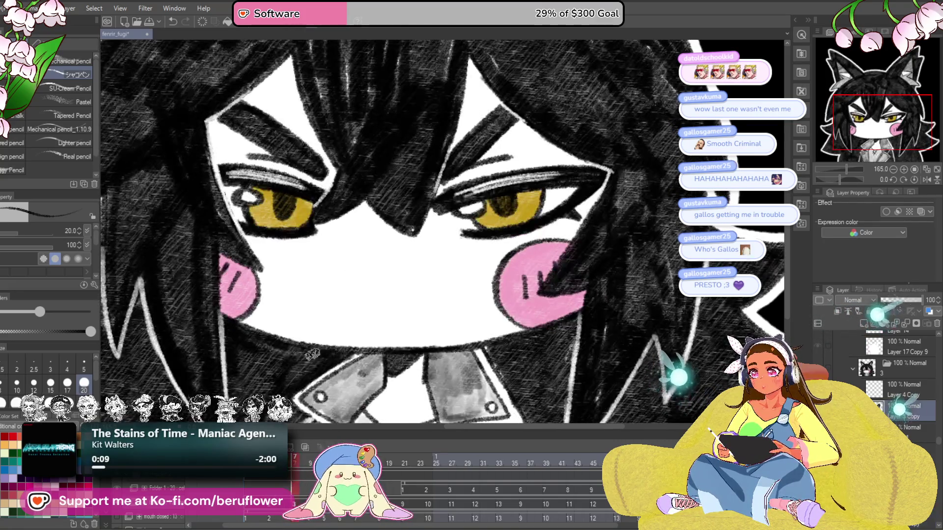
# Sketch curved mouth lines and a closed lower outline, retrying strokes with undo
pyautogui.moveTo(349, 323)
pyautogui.mouseDown()
pyautogui.moveTo(346, 271)
pyautogui.moveTo(437, 266)
pyautogui.mouseUp()
pyautogui.hotkey('ctrl', 'z')
pyautogui.hotkey('ctrl', 'z')
pyautogui.moveTo(350, 322)
pyautogui.mouseDown()
pyautogui.moveTo(346, 279)
pyautogui.moveTo(427, 273)
pyautogui.mouseUp()
pyautogui.hotkey('ctrl', 'z')
pyautogui.hotkey('ctrl', 'z')
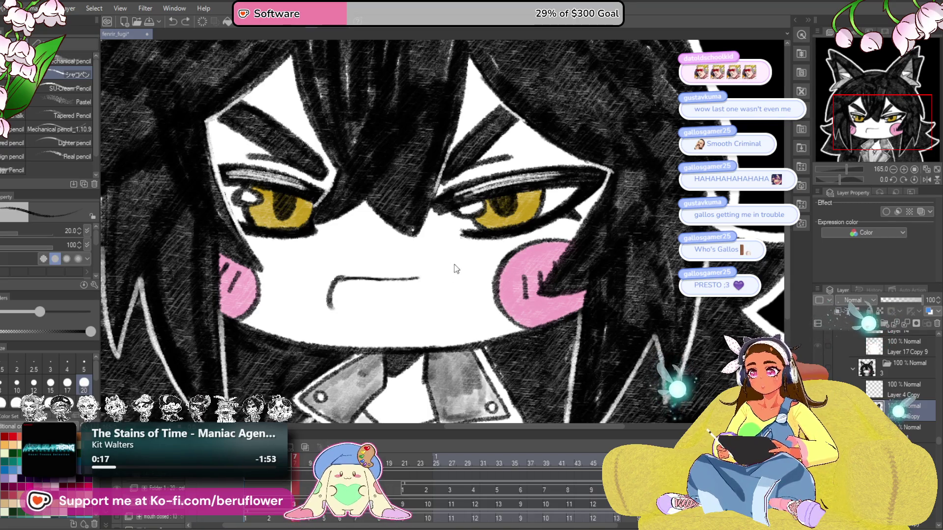
pyautogui.hotkey('ctrl', 'z')
pyautogui.moveTo(338, 278); pyautogui.dragTo(434, 279)
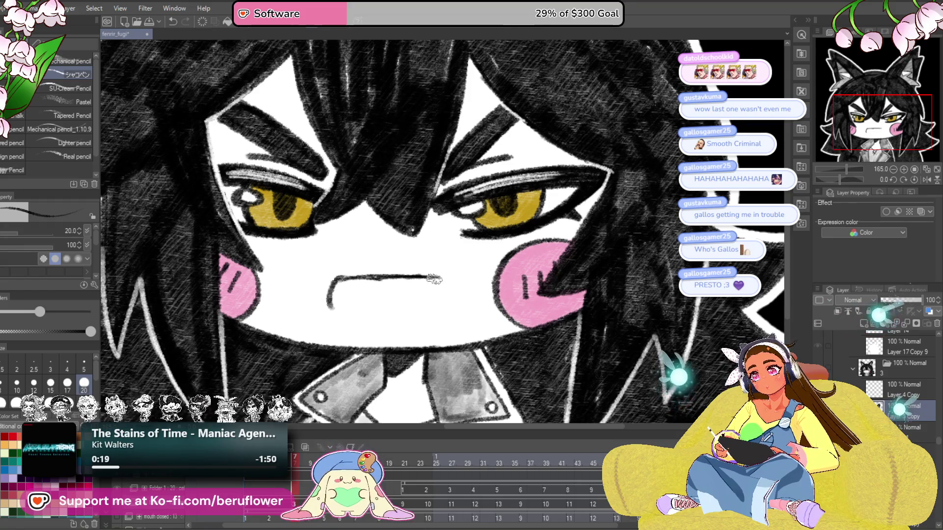
pyautogui.moveTo(841, 181); pyautogui.dragTo(834, 179)
pyautogui.moveTo(479, 277); pyautogui.dragTo(486, 297)
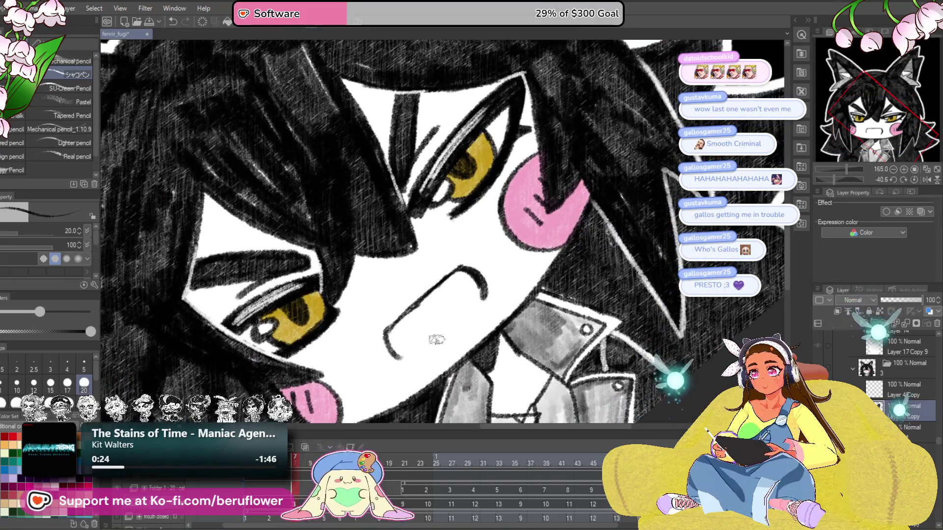
pyautogui.moveTo(386, 335); pyautogui.dragTo(410, 356)
pyautogui.moveTo(485, 294); pyautogui.dragTo(444, 339)
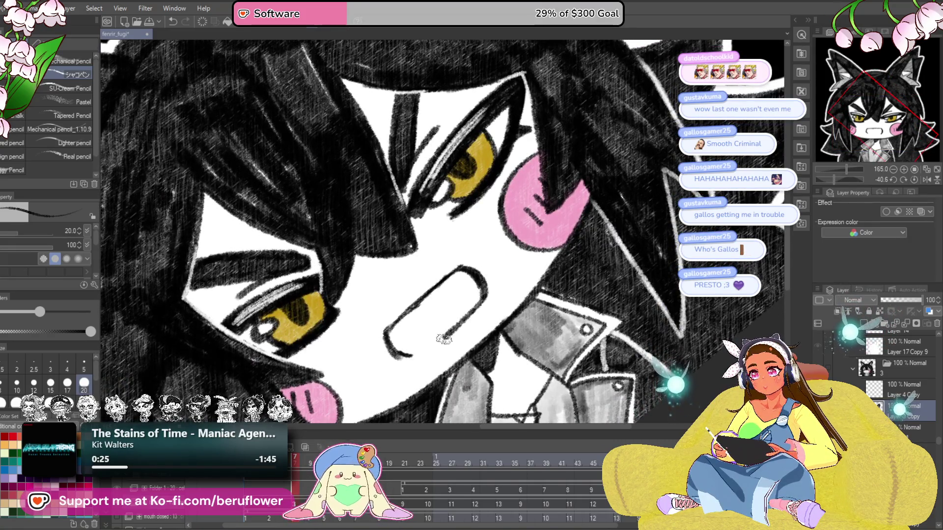
pyautogui.click(914, 180)
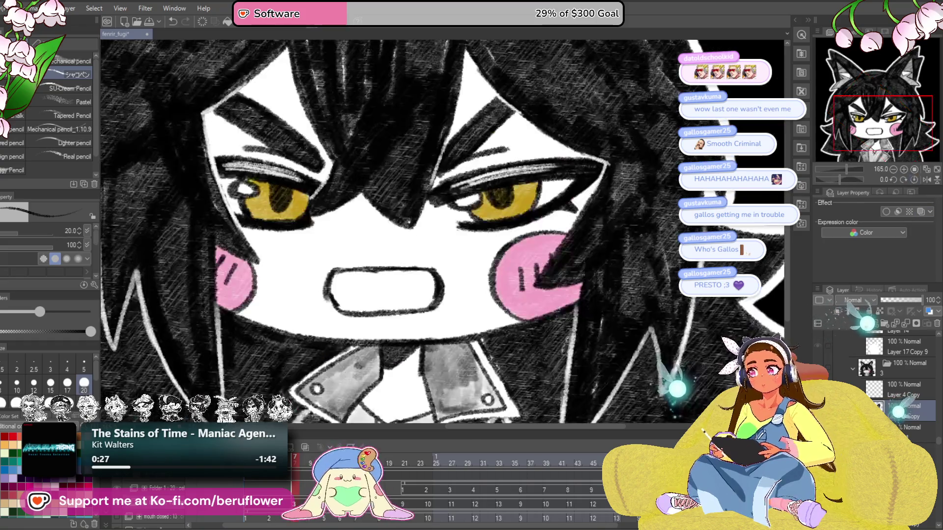
# Undo the outline and retry the frown line at several lengths
pyautogui.hotkey('ctrl', 'z')
pyautogui.hotkey('ctrl', 'z')
pyautogui.hotkey('ctrl', 'z')
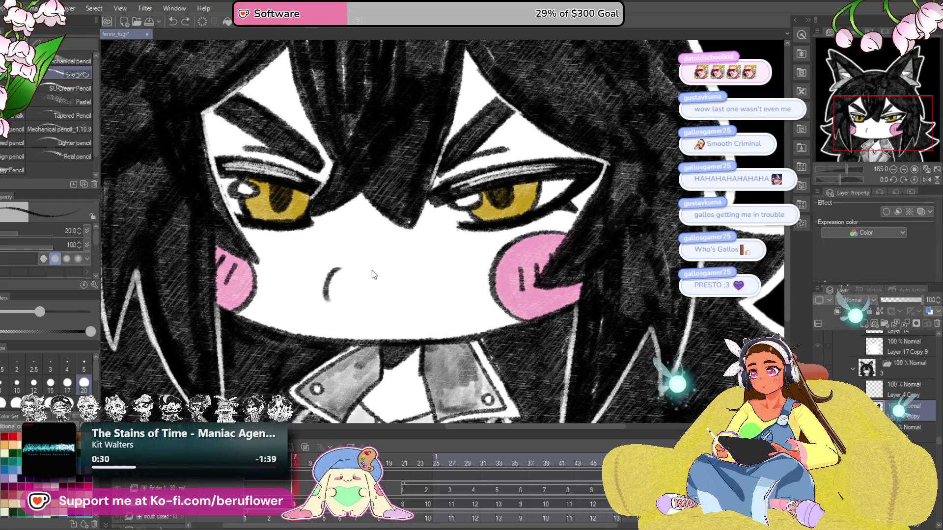
pyautogui.hotkey('ctrl', 'z')
pyautogui.moveTo(337, 281); pyautogui.dragTo(403, 276)
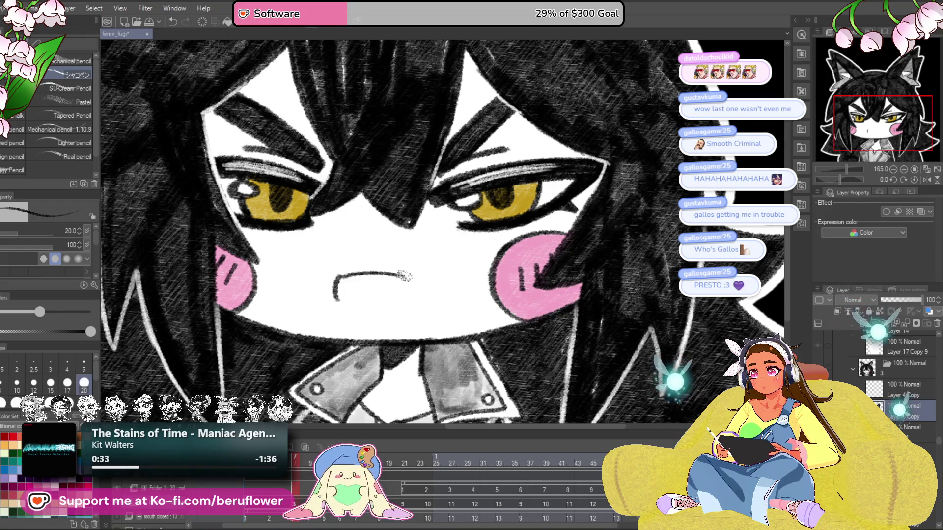
pyautogui.hotkey('ctrl', 'z')
pyautogui.moveTo(337, 298)
pyautogui.mouseDown()
pyautogui.moveTo(374, 274)
pyautogui.moveTo(430, 277)
pyautogui.mouseUp()
pyautogui.hotkey('ctrl', 'z')
pyautogui.moveTo(339, 279)
pyautogui.mouseDown()
pyautogui.moveTo(389, 274)
pyautogui.moveTo(368, 309)
pyautogui.moveTo(425, 279)
pyautogui.moveTo(383, 315)
pyautogui.moveTo(336, 282)
pyautogui.moveTo(369, 301)
pyautogui.mouseUp()
pyautogui.hotkey('ctrl', 'z')
pyautogui.hotkey('ctrl', 'z')
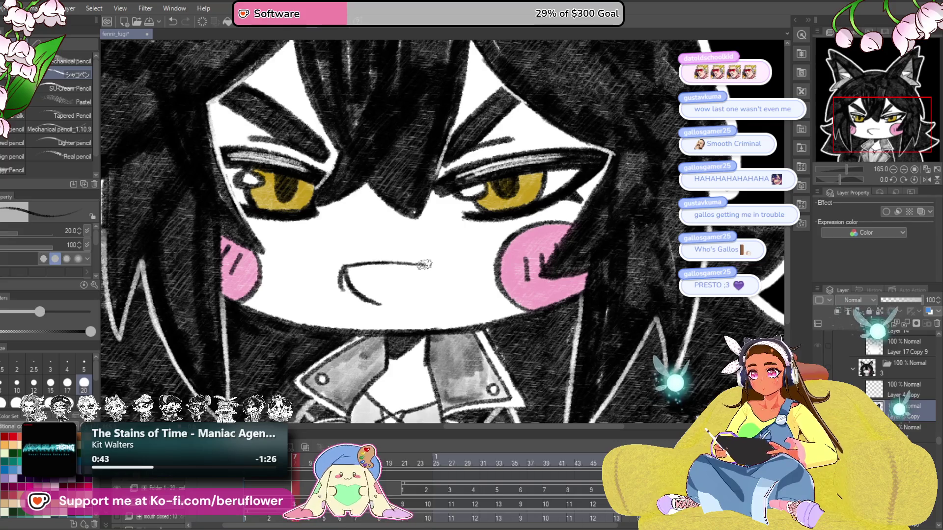
# Draw a lower-lip curve, a small fang, lower teeth and a dark mouth interior
pyautogui.moveTo(425, 264); pyautogui.dragTo(408, 297)
pyautogui.hotkey('ctrl', 'z')
pyautogui.hotkey('ctrl', 'z')
pyautogui.moveTo(343, 277)
pyautogui.mouseDown()
pyautogui.moveTo(376, 298)
pyautogui.moveTo(427, 270)
pyautogui.mouseUp()
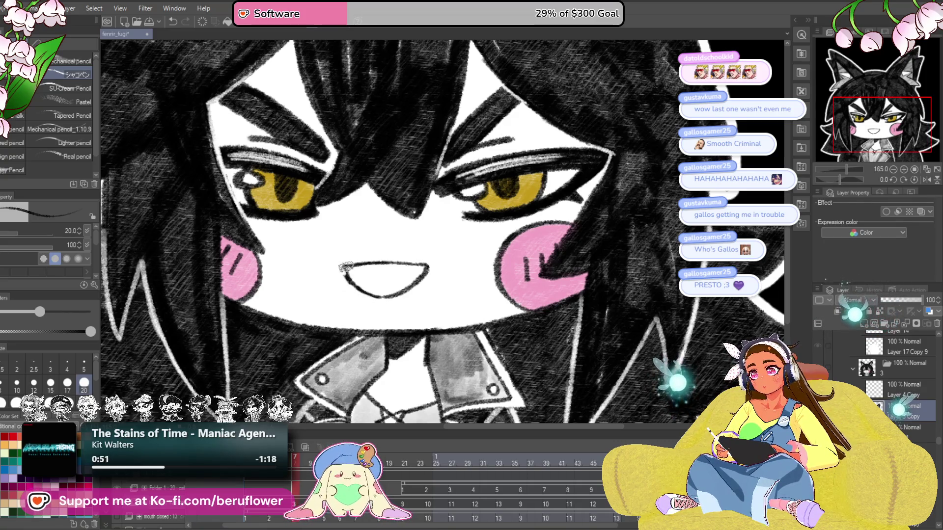
pyautogui.moveTo(399, 267)
pyautogui.mouseDown()
pyautogui.moveTo(406, 278)
pyautogui.moveTo(413, 269)
pyautogui.mouseUp()
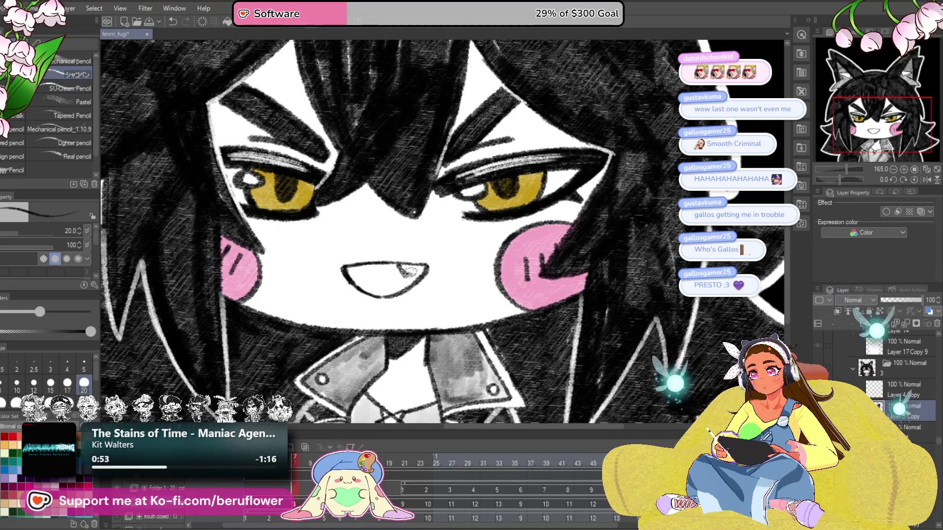
pyautogui.moveTo(363, 291)
pyautogui.mouseDown()
pyautogui.moveTo(426, 266)
pyautogui.moveTo(410, 271)
pyautogui.mouseUp()
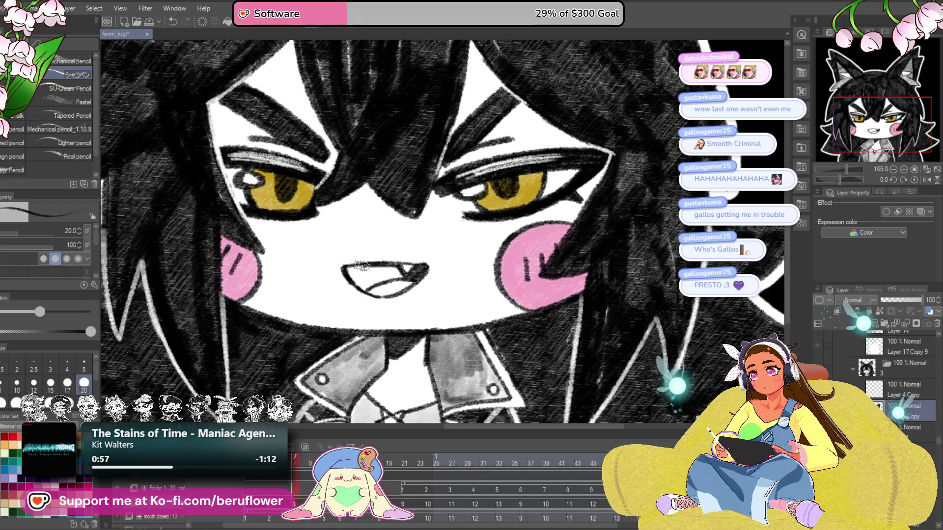
pyautogui.moveTo(354, 282)
pyautogui.mouseDown()
pyautogui.moveTo(378, 287)
pyautogui.moveTo(401, 275)
pyautogui.moveTo(381, 284)
pyautogui.moveTo(361, 269)
pyautogui.mouseUp()
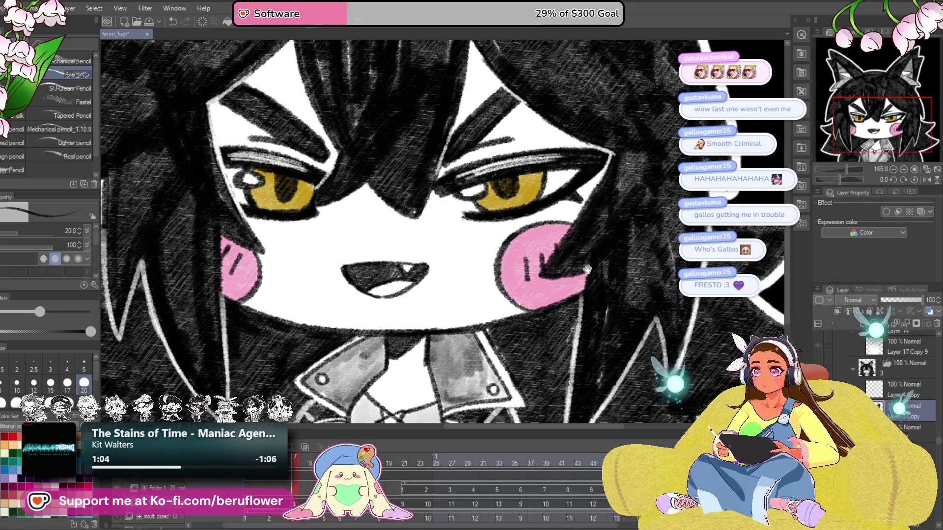
pyautogui.moveTo(435, 324); pyautogui.dragTo(415, 324)
pyautogui.scroll(-4, 415, 324)
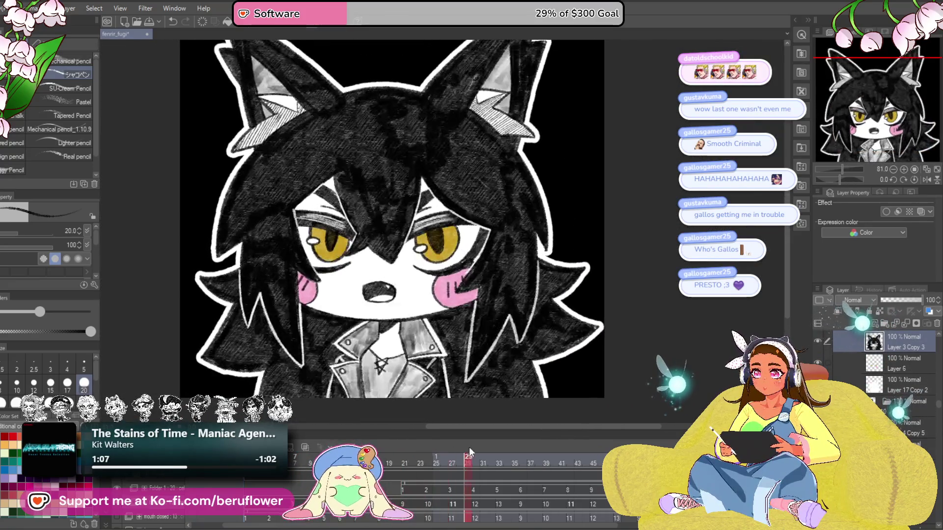
# Go to frame 33, assign mouth cel 5, and review the mouths across frames 33–44
pyautogui.click(508, 452)
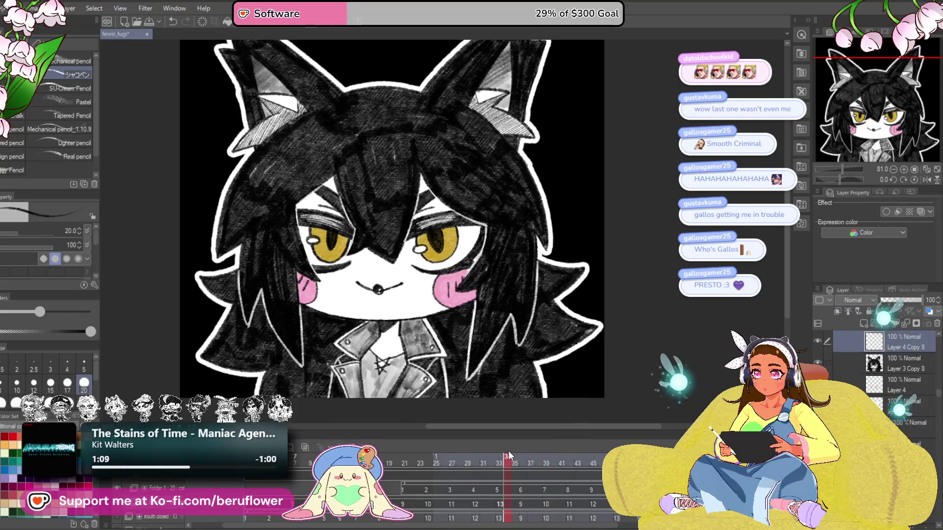
pyautogui.click(501, 452)
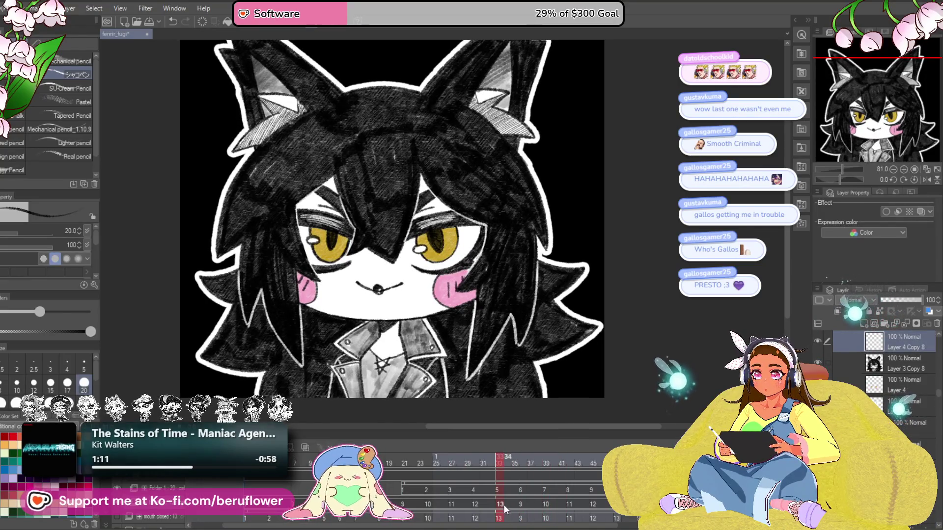
pyautogui.click(497, 490)
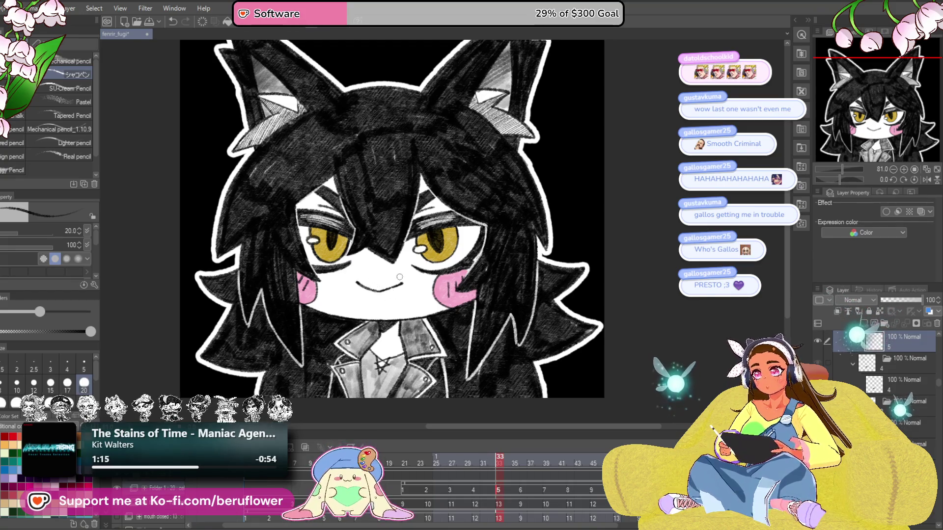
pyautogui.moveTo(501, 464)
pyautogui.mouseDown()
pyautogui.moveTo(609, 465)
pyautogui.moveTo(596, 467)
pyautogui.mouseUp()
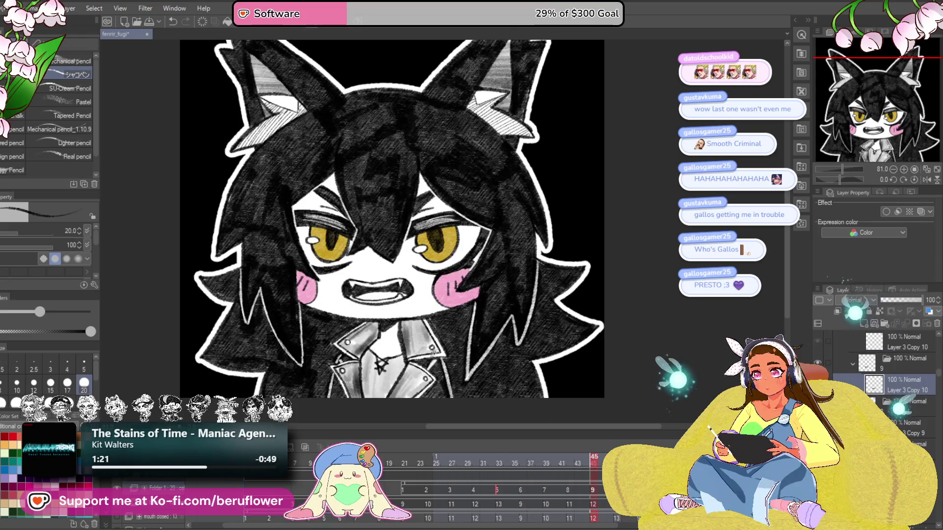
# Erase the old mouth and show the neighbouring frame as a purple onion-skin guide
pyautogui.scroll(2, 366, 357)
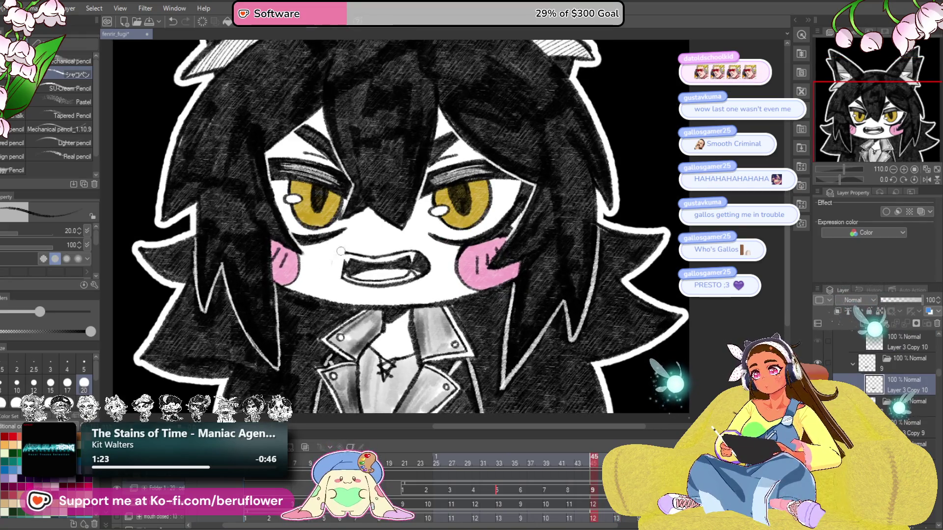
pyautogui.moveTo(356, 291); pyautogui.dragTo(370, 284)
pyautogui.moveTo(387, 244); pyautogui.dragTo(426, 278)
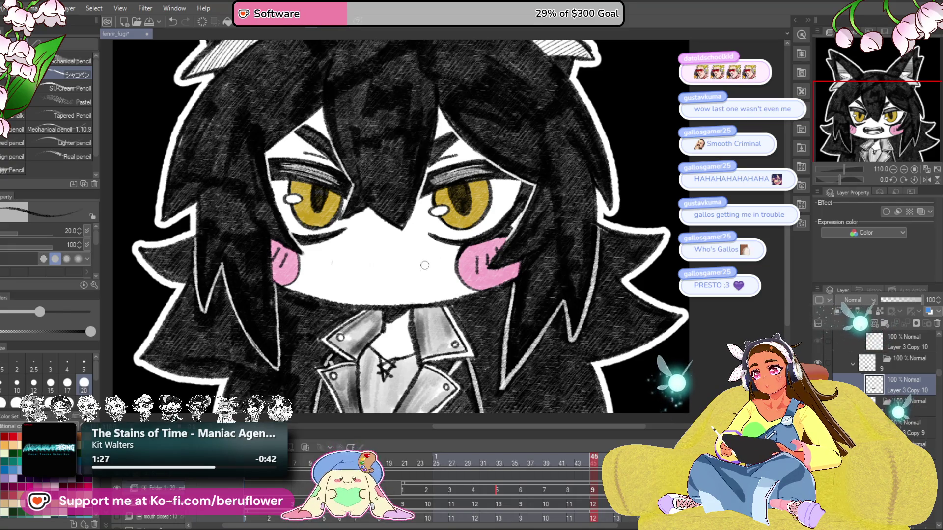
pyautogui.click(304, 449)
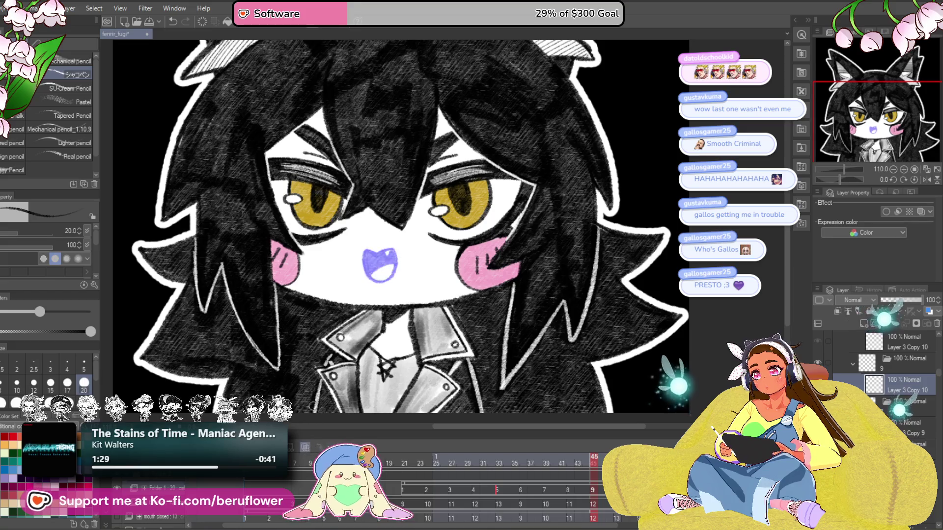
# Trace the open fanged mouth outline over the guide and fill its inside dark
pyautogui.scroll(4, 389, 261)
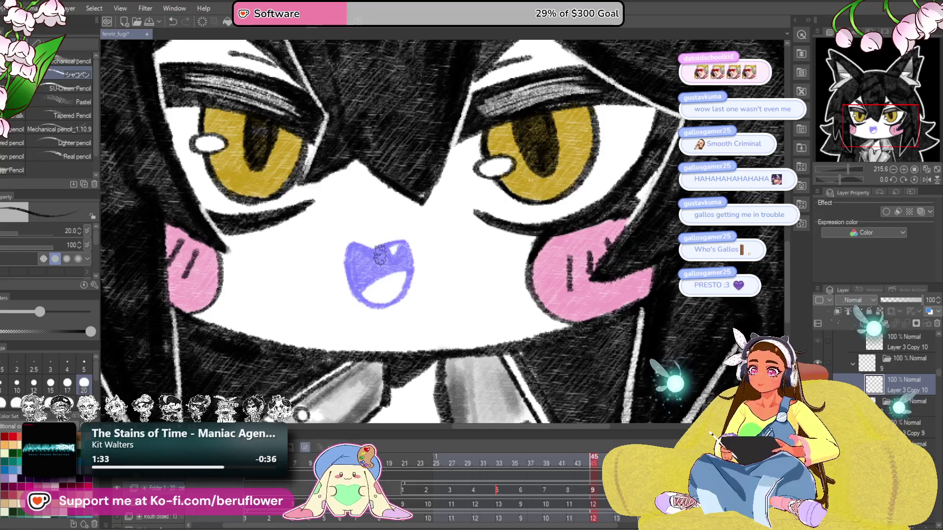
pyautogui.scroll(3, 381, 254)
pyautogui.scroll(-3, 402, 264)
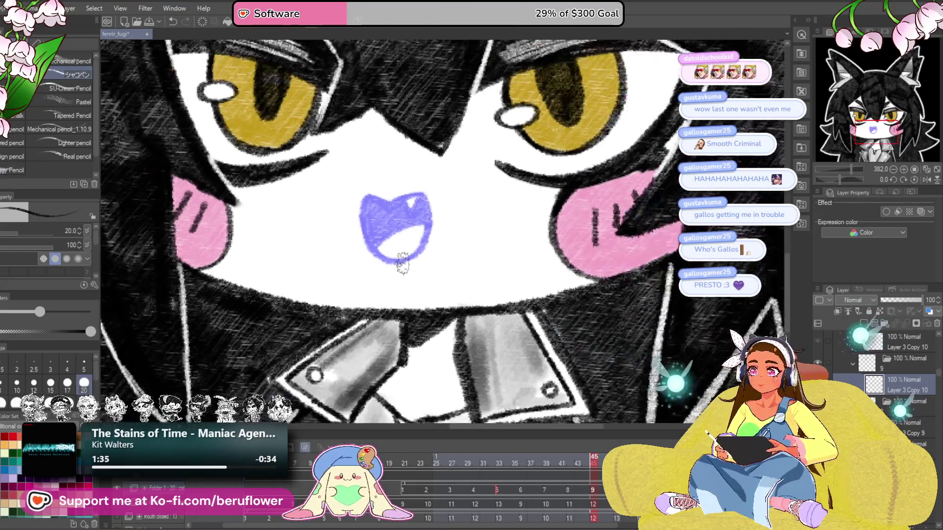
pyautogui.scroll(5, 399, 259)
pyautogui.moveTo(361, 185)
pyautogui.mouseDown()
pyautogui.moveTo(446, 181)
pyautogui.moveTo(458, 232)
pyautogui.moveTo(418, 285)
pyautogui.mouseUp()
pyautogui.moveTo(353, 187)
pyautogui.mouseDown()
pyautogui.moveTo(362, 248)
pyautogui.moveTo(396, 289)
pyautogui.moveTo(432, 283)
pyautogui.mouseUp()
pyautogui.moveTo(423, 191)
pyautogui.mouseDown()
pyautogui.moveTo(445, 196)
pyautogui.moveTo(435, 212)
pyautogui.moveTo(378, 194)
pyautogui.moveTo(365, 216)
pyautogui.moveTo(379, 255)
pyautogui.moveTo(388, 221)
pyautogui.moveTo(407, 211)
pyautogui.moveTo(393, 231)
pyautogui.moveTo(372, 223)
pyautogui.mouseUp()
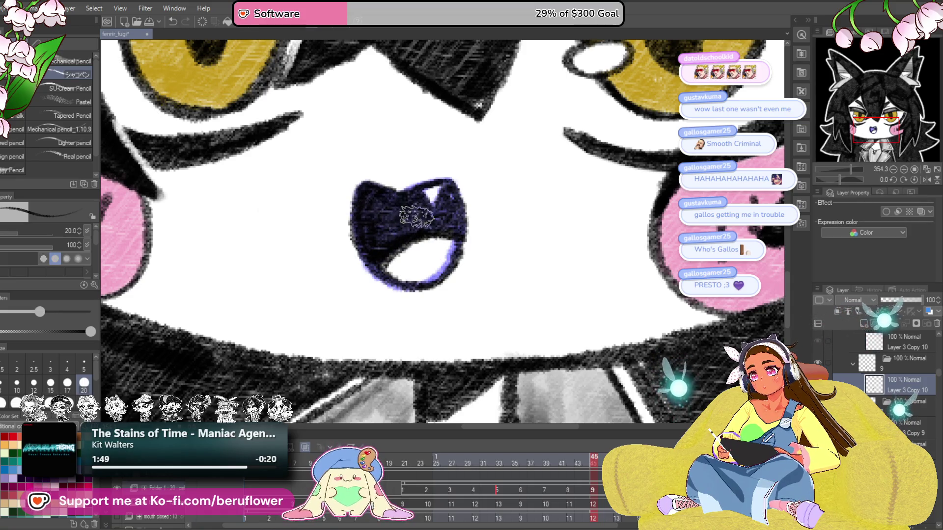
pyautogui.scroll(-5, 372, 223)
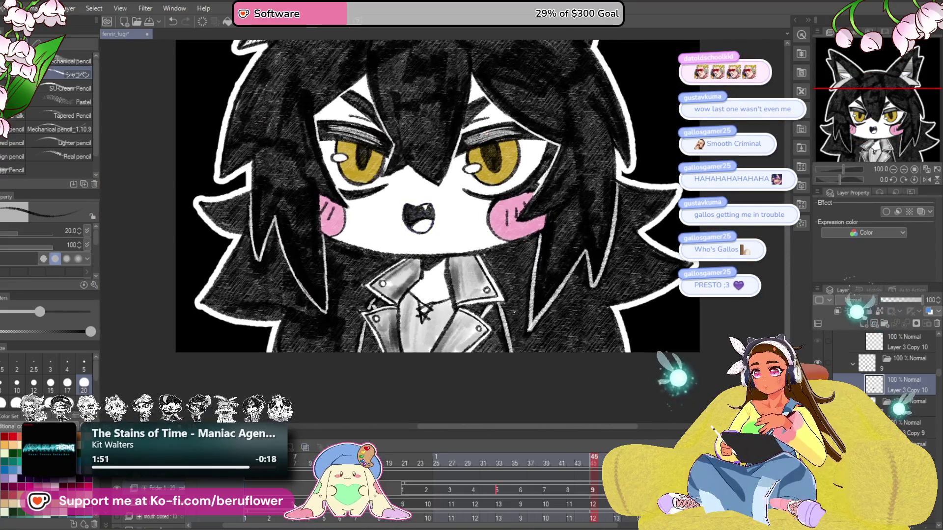
# Preview the animation, then draw a small closed oval mouth on the blank cel
pyautogui.click(305, 446)
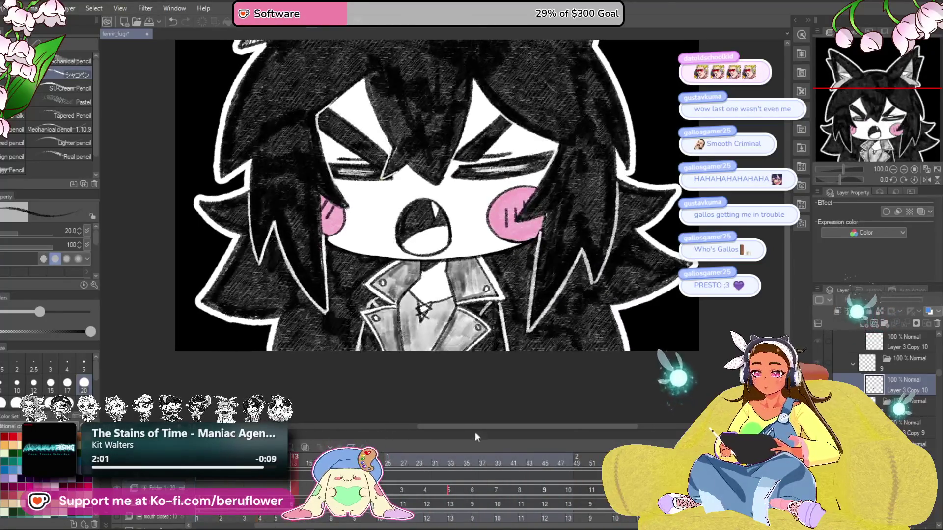
pyautogui.scroll(1, 443, 212)
pyautogui.scroll(2, 443, 213)
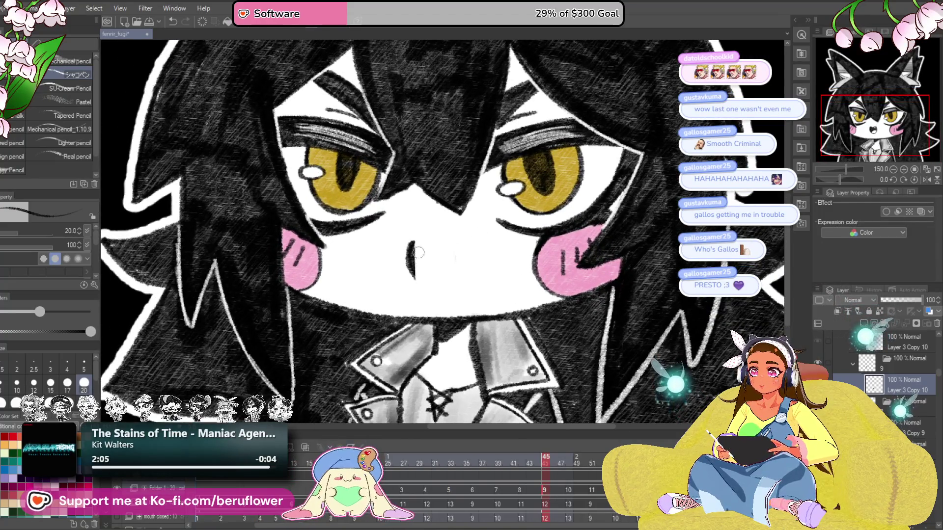
pyautogui.scroll(2, 446, 247)
pyautogui.scroll(-1, 445, 246)
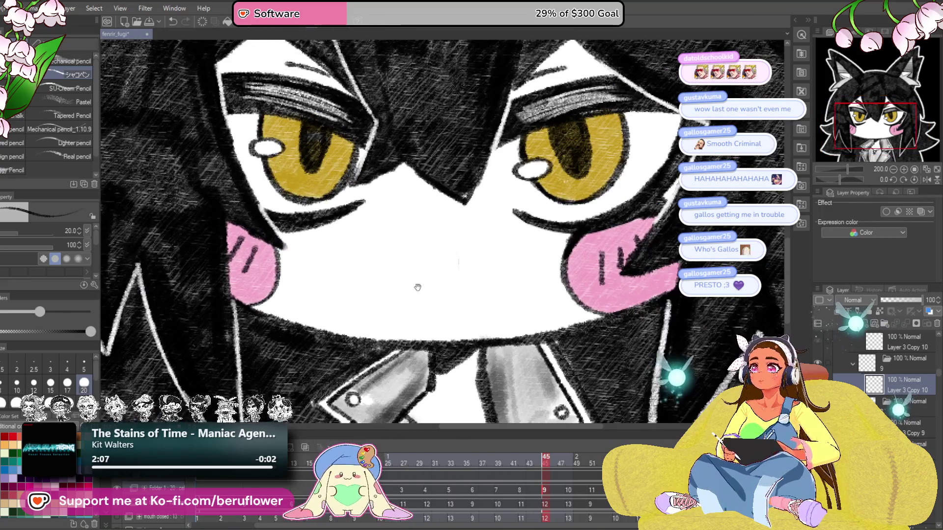
pyautogui.moveTo(390, 278)
pyautogui.mouseDown()
pyautogui.moveTo(424, 256)
pyautogui.moveTo(457, 256)
pyautogui.moveTo(484, 273)
pyautogui.mouseUp()
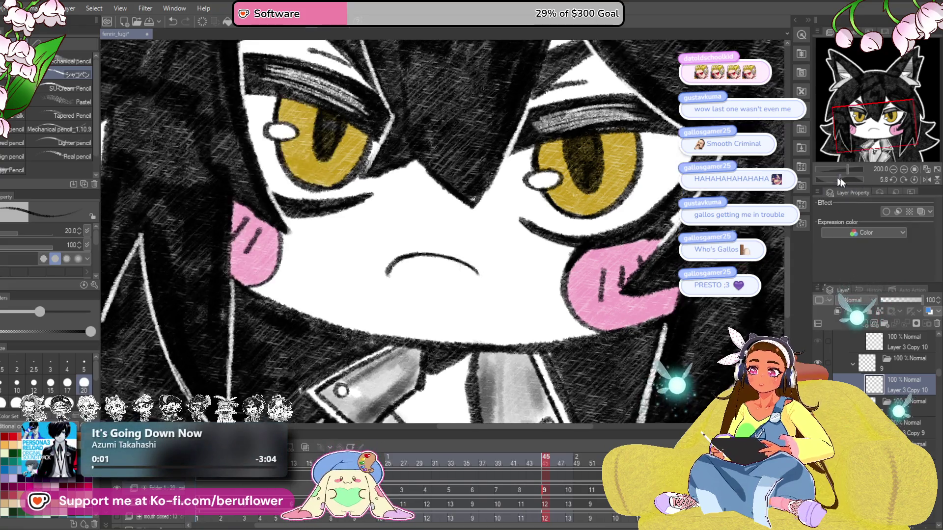
pyautogui.moveTo(841, 177); pyautogui.dragTo(835, 179)
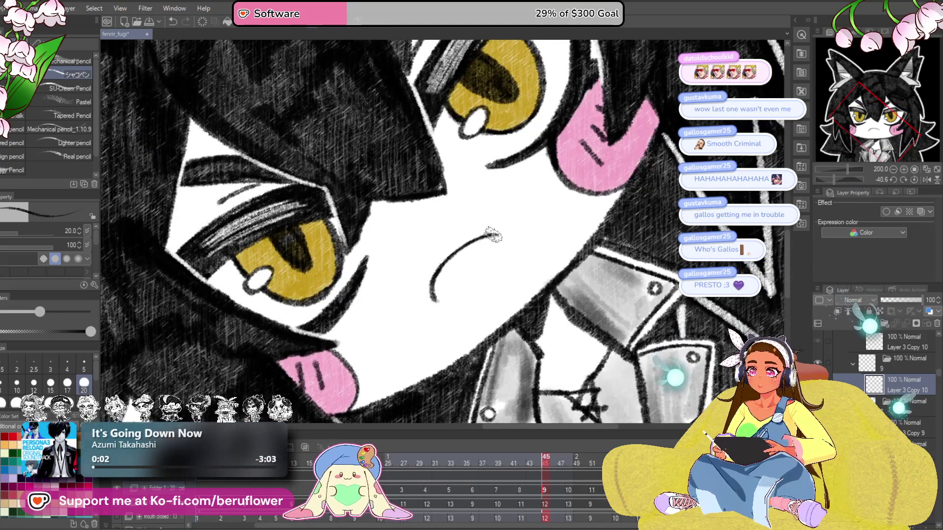
pyautogui.moveTo(496, 239); pyautogui.dragTo(492, 264)
pyautogui.moveTo(431, 294)
pyautogui.mouseDown()
pyautogui.moveTo(449, 305)
pyautogui.moveTo(477, 283)
pyautogui.mouseUp()
pyautogui.moveTo(495, 245); pyautogui.dragTo(467, 294)
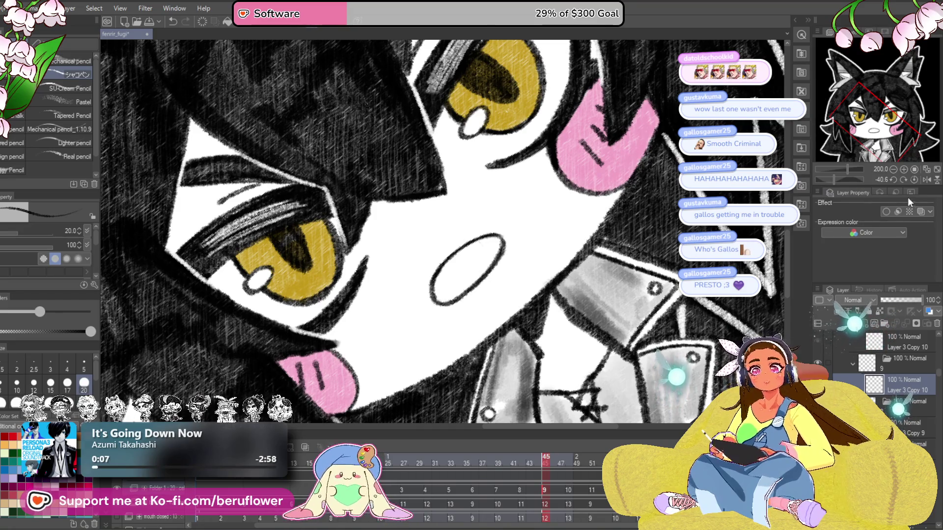
pyautogui.click(913, 180)
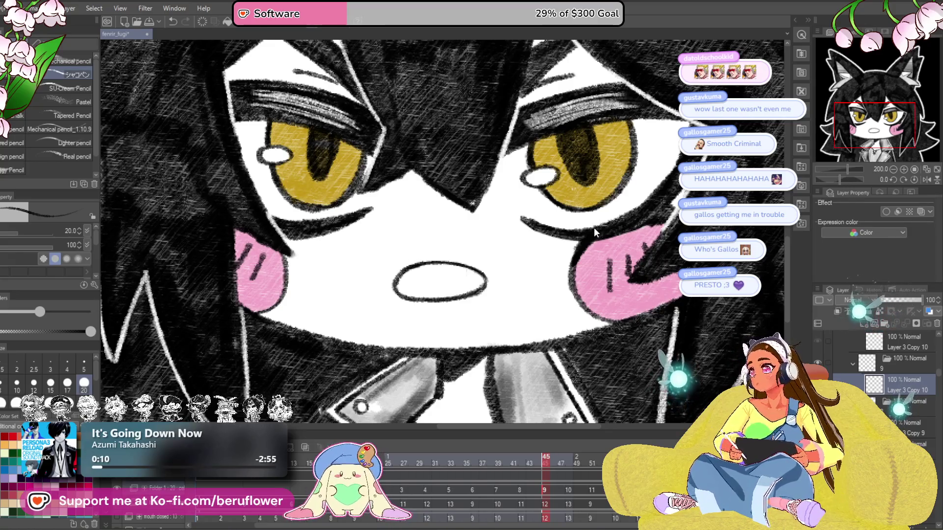
# Tilt the mouth oval slightly, then stretch and widen it to fit using Ctrl+T
pyautogui.hotkey('ctrl', 't')
pyautogui.moveTo(542, 243); pyautogui.dragTo(546, 252)
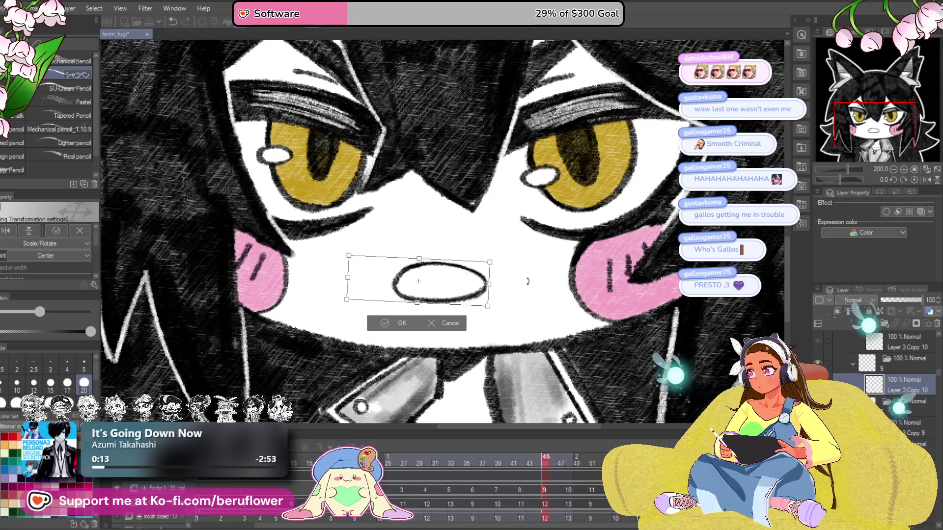
pyautogui.press('Return')
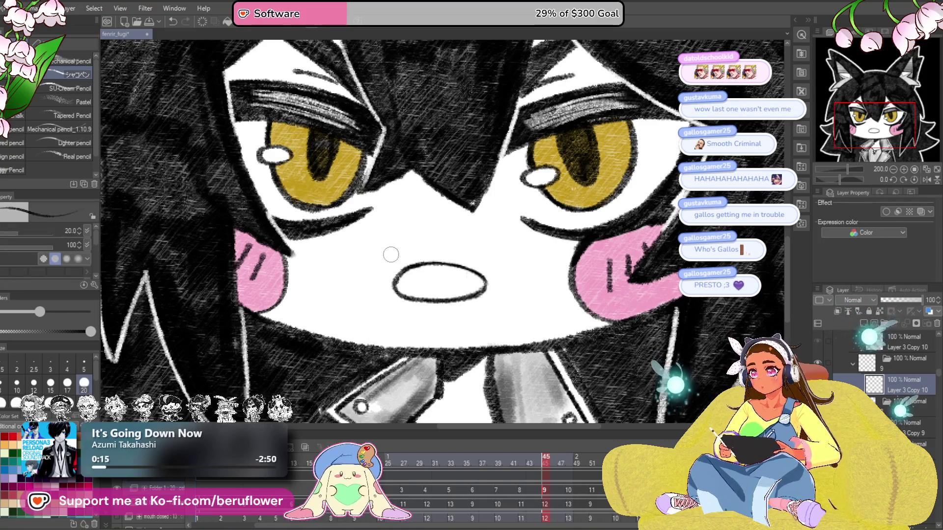
pyautogui.hotkey('ctrl', 't')
pyautogui.press('Return')
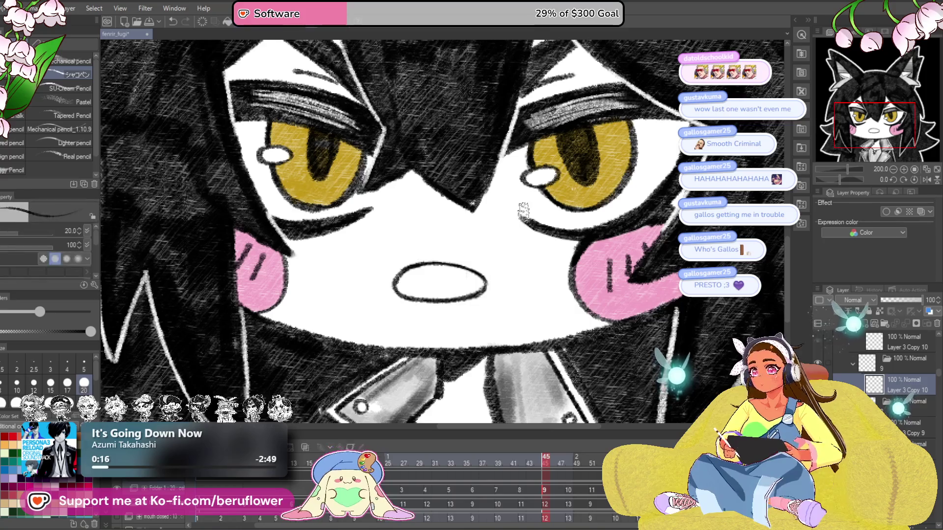
pyautogui.press('m')
pyautogui.moveTo(362, 318); pyautogui.dragTo(404, 248)
pyautogui.hotkey('ctrl', 'd')
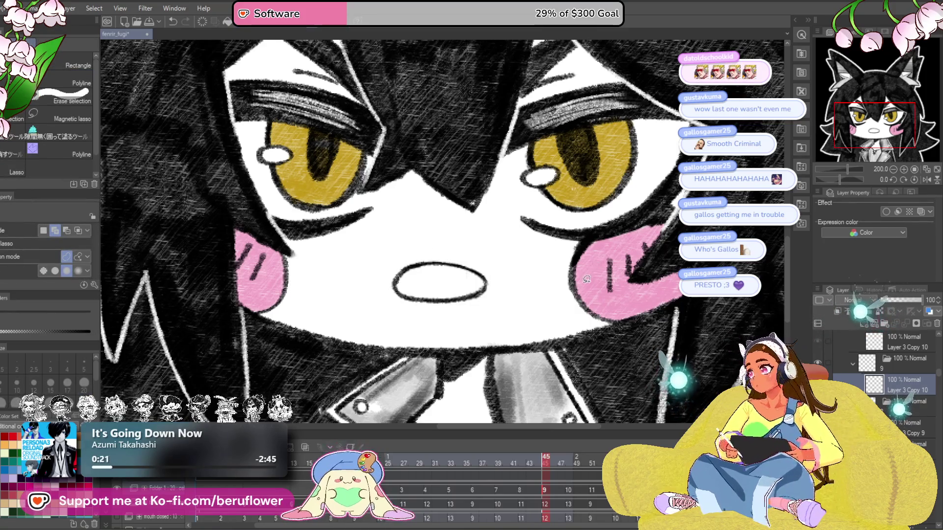
pyautogui.hotkey('ctrl', 't')
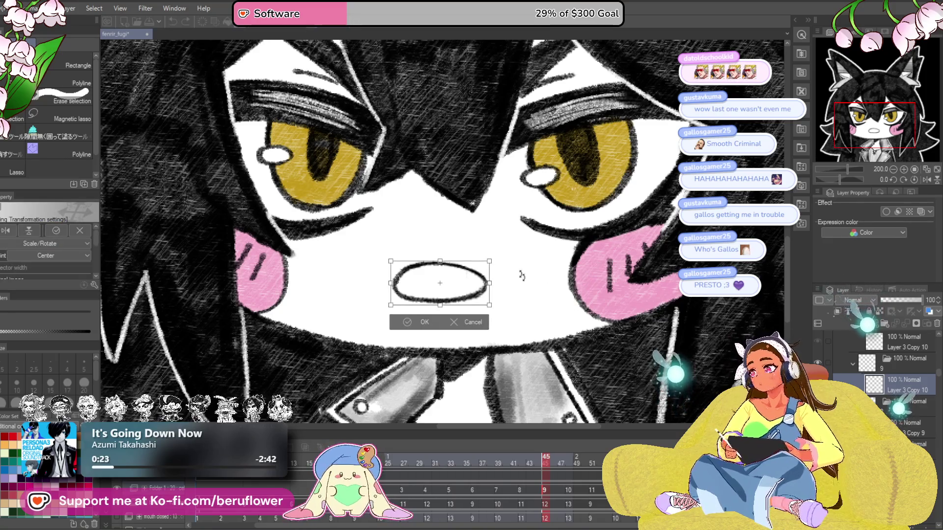
pyautogui.moveTo(490, 305); pyautogui.dragTo(492, 309)
pyautogui.moveTo(491, 263); pyautogui.dragTo(493, 261)
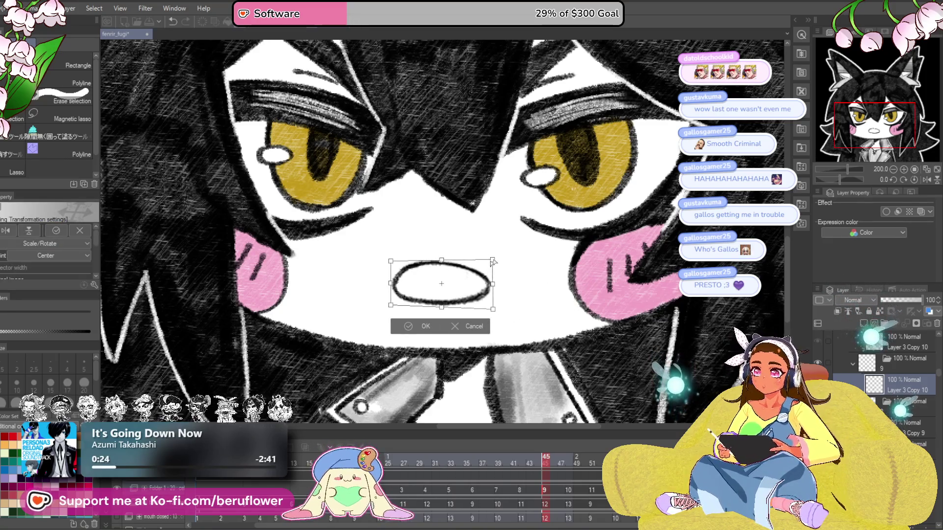
pyautogui.press('Return')
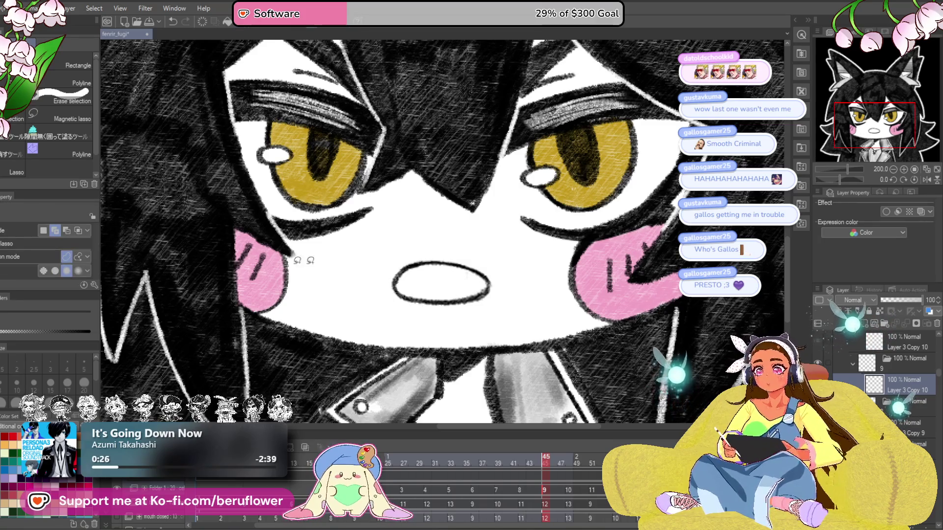
# Darken and thicken the mouth's left and lower edges, then zoom out to the whole character
pyautogui.press('p')
pyautogui.moveTo(452, 274); pyautogui.dragTo(491, 260)
pyautogui.moveTo(421, 280)
pyautogui.mouseDown()
pyautogui.moveTo(462, 265)
pyautogui.moveTo(501, 280)
pyautogui.moveTo(499, 269)
pyautogui.mouseUp()
pyautogui.hotkey('ctrl', 'z')
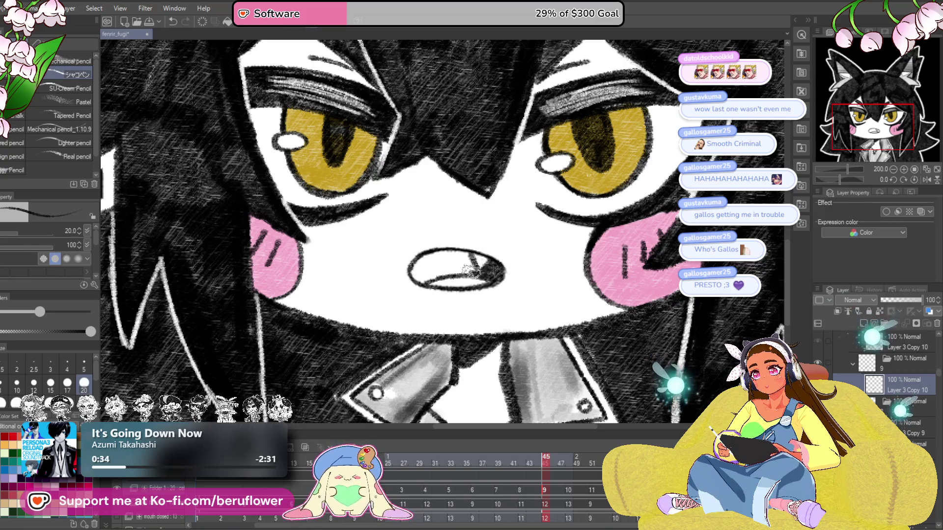
pyautogui.moveTo(449, 253)
pyautogui.mouseDown()
pyautogui.moveTo(413, 265)
pyautogui.moveTo(417, 285)
pyautogui.moveTo(464, 274)
pyautogui.mouseUp()
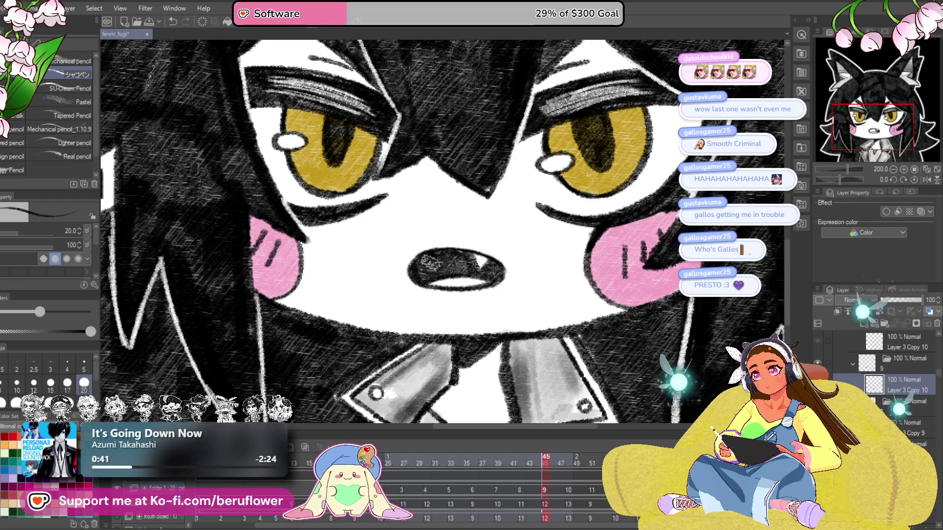
pyautogui.hotkey('ctrl', '-')
pyautogui.hotkey('ctrl', '-')
pyautogui.hotkey('ctrl', '-')
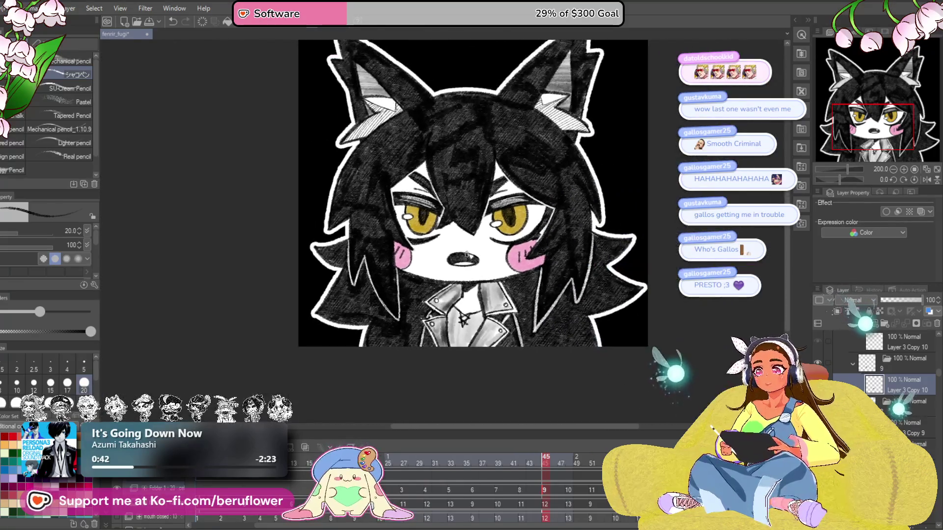
pyautogui.moveTo(441, 223); pyautogui.dragTo(434, 229)
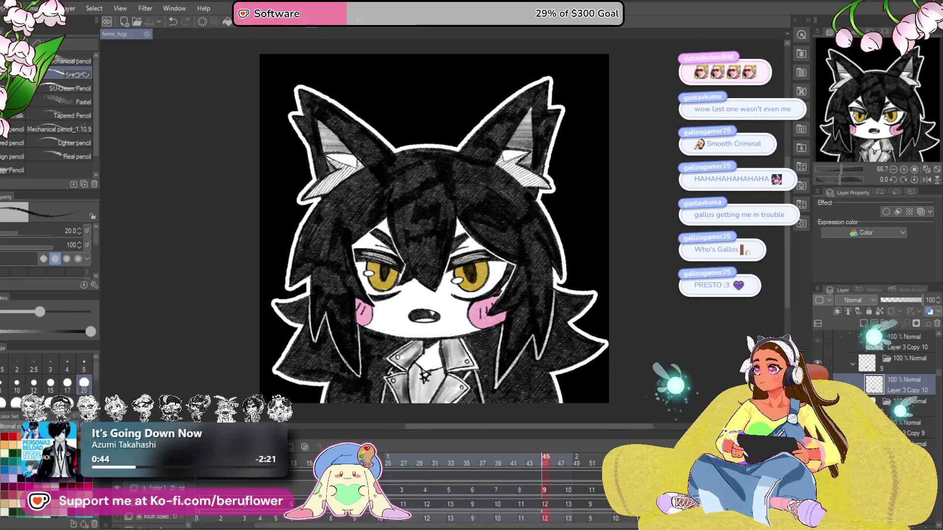
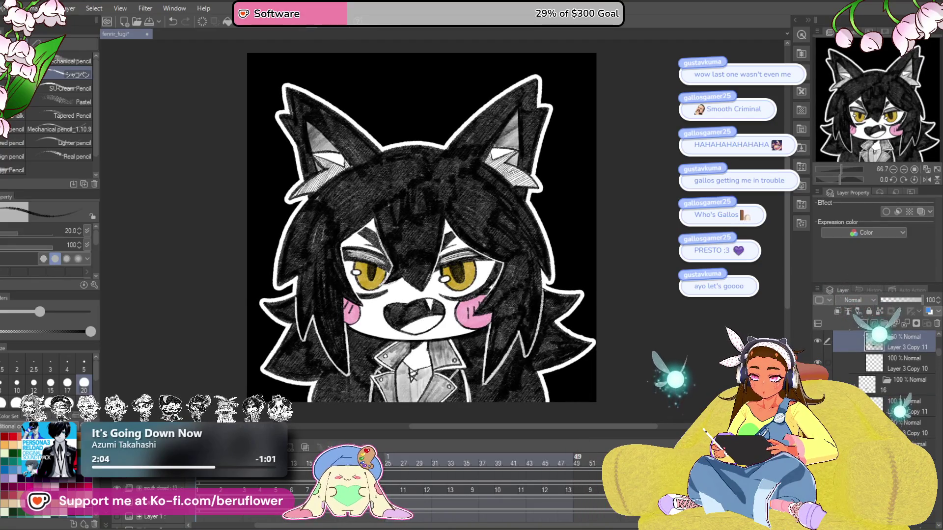
# Recentre the wolf-eared chibi character in the canvas view
pyautogui.scroll(5, 449, 379)
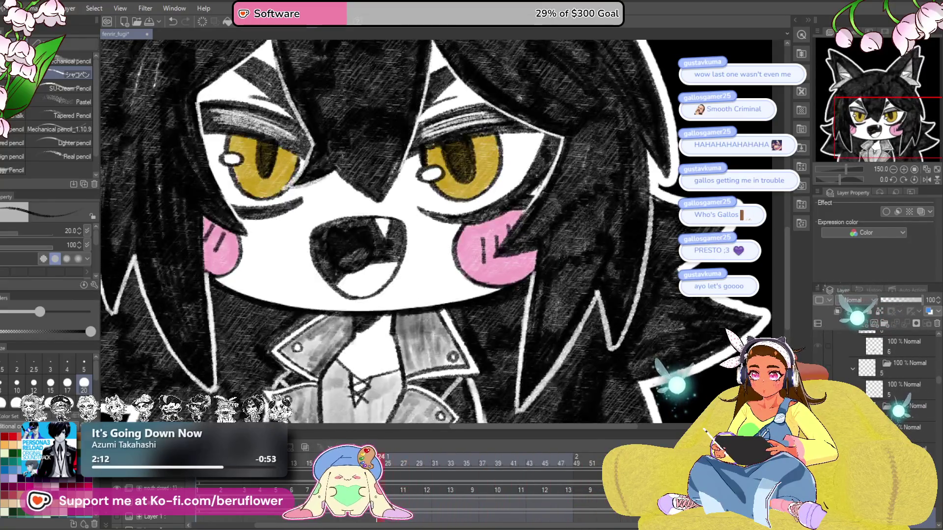
pyautogui.scroll(3, 442, 231)
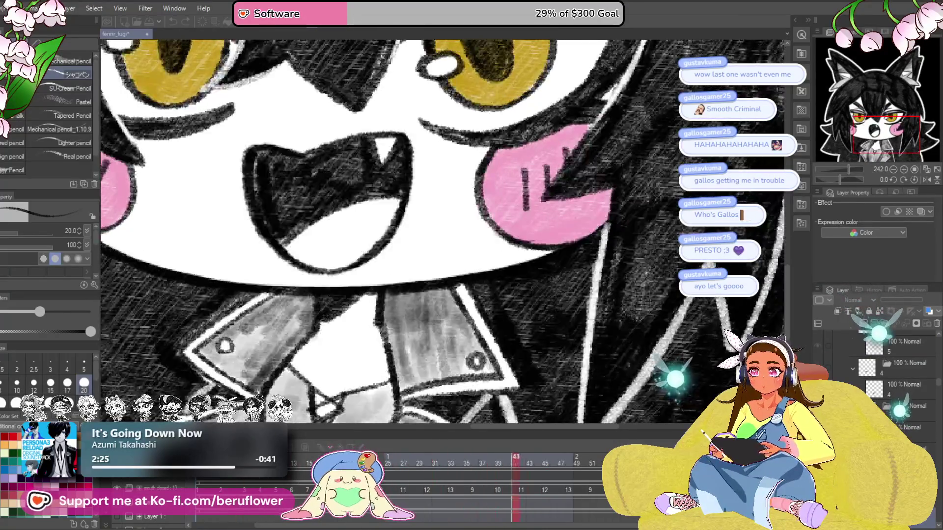
pyautogui.scroll(-5, 343, 319)
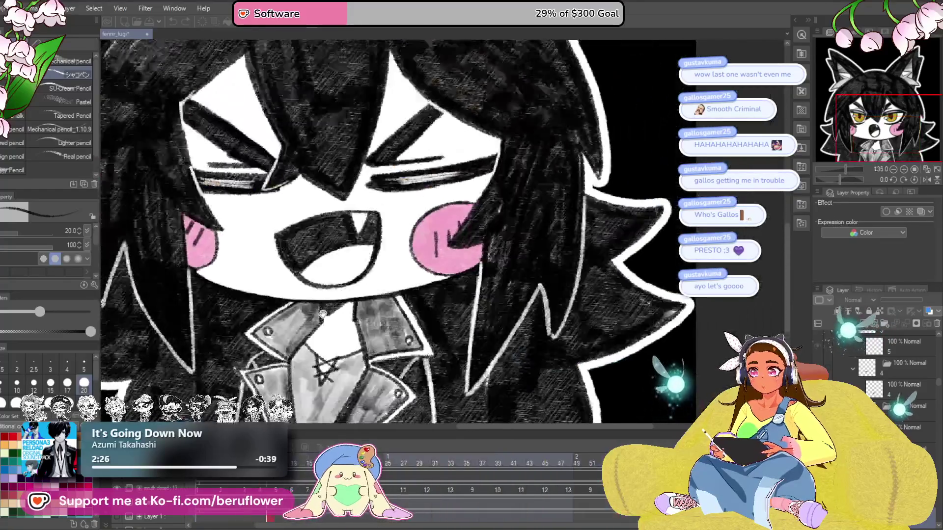
pyautogui.scroll(1, 343, 319)
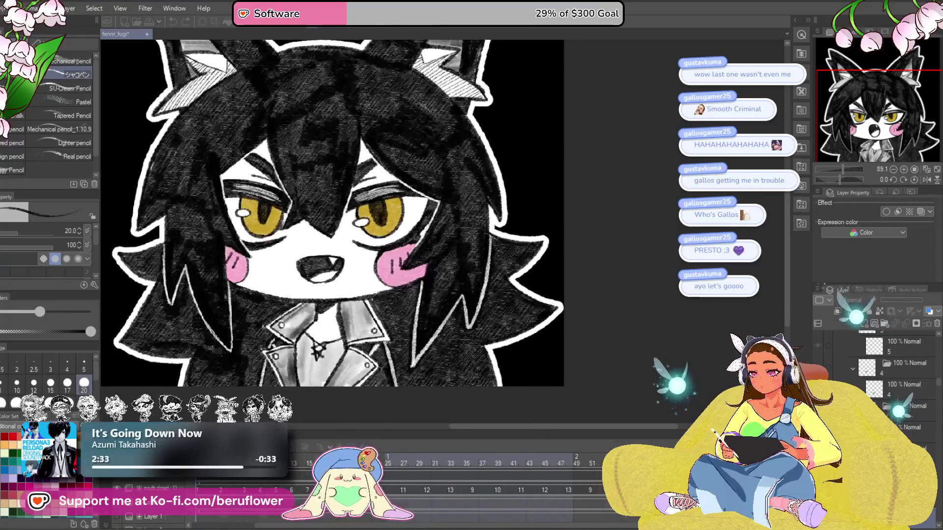
pyautogui.scroll(-3, 300, 367)
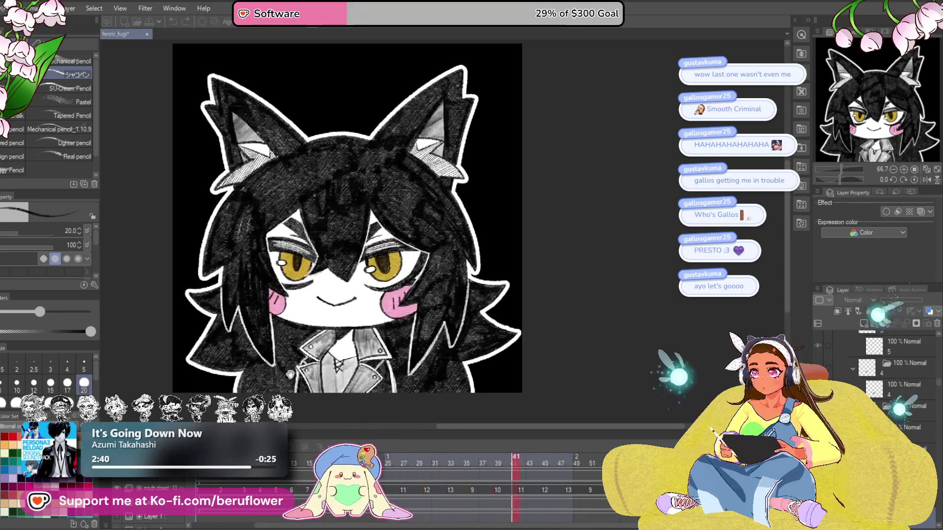
pyautogui.scroll(1, 290, 374)
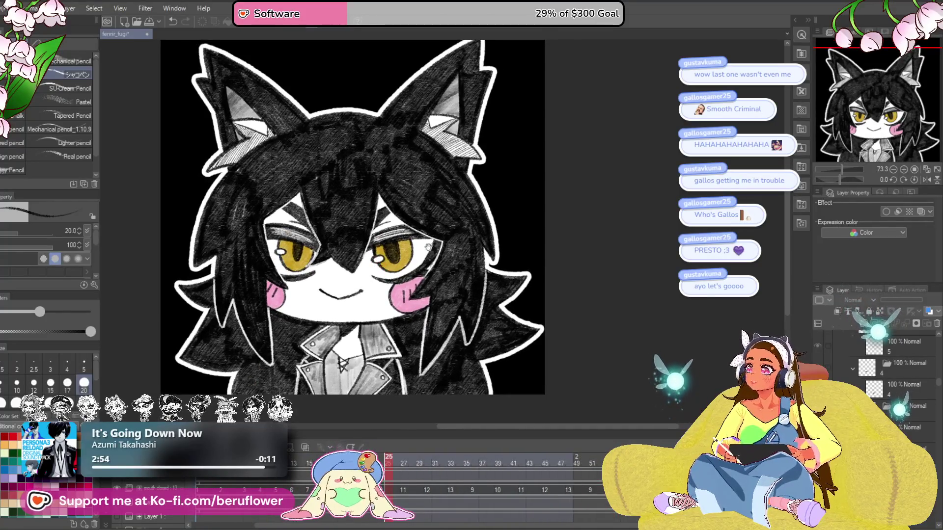
pyautogui.moveTo(429, 247); pyautogui.dragTo(459, 251)
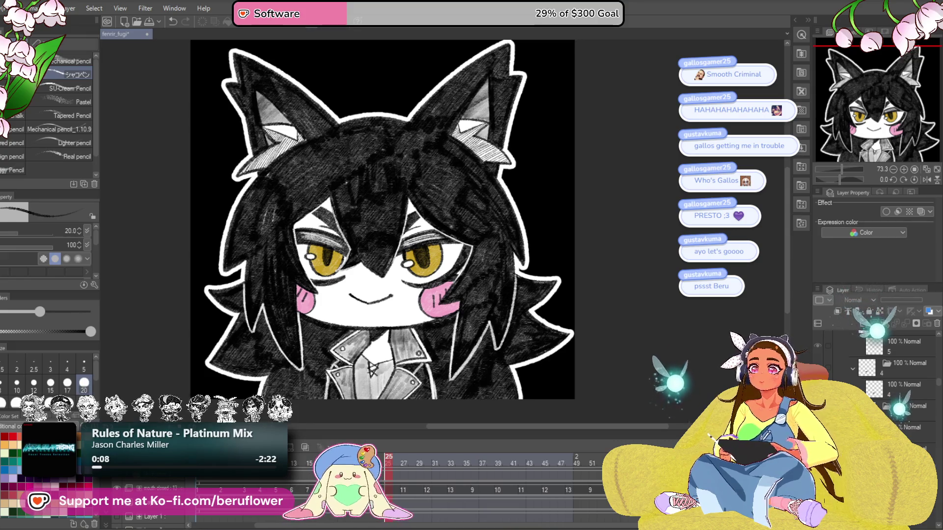
pyautogui.scroll(-1, 533, 116)
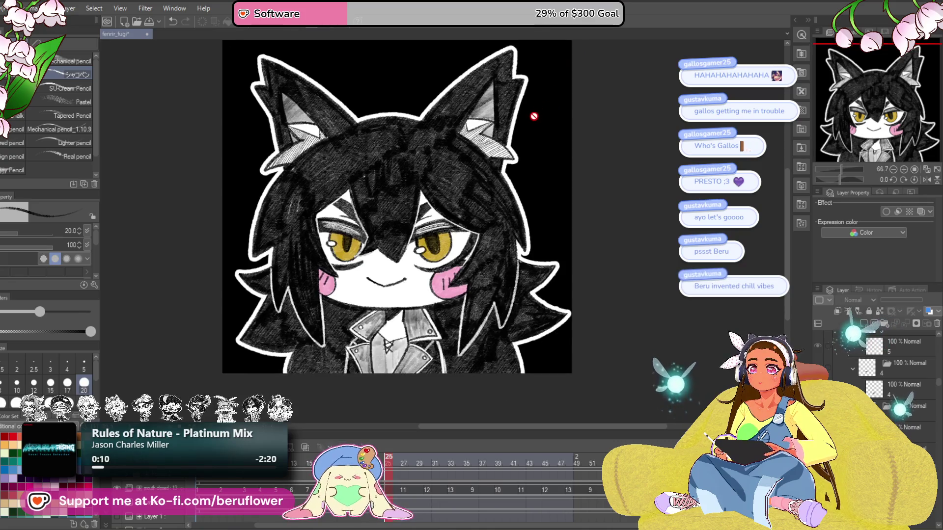
pyautogui.scroll(1, 534, 116)
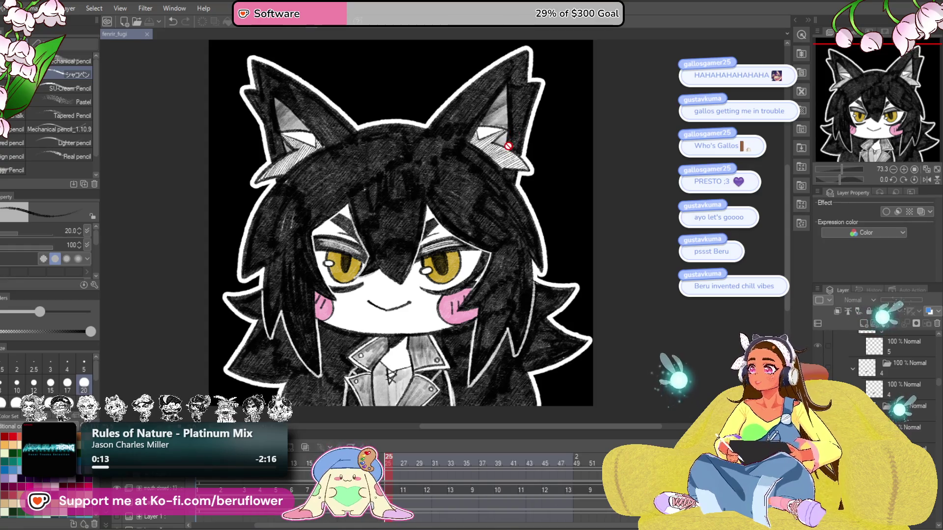
pyautogui.moveTo(540, 139); pyautogui.dragTo(550, 145)
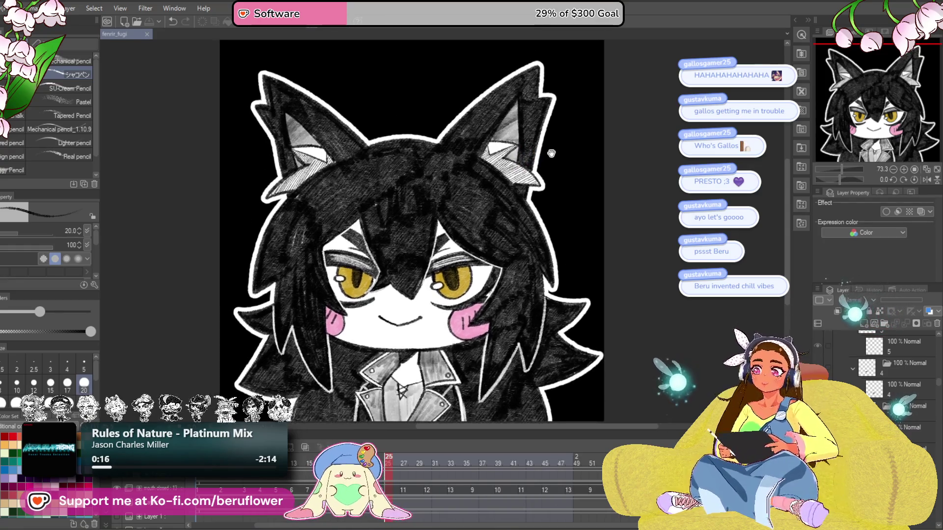
# Collapse Folder 1:20 in the Layer panel, save, and play the talking animation
pyautogui.scroll(1, 550, 145)
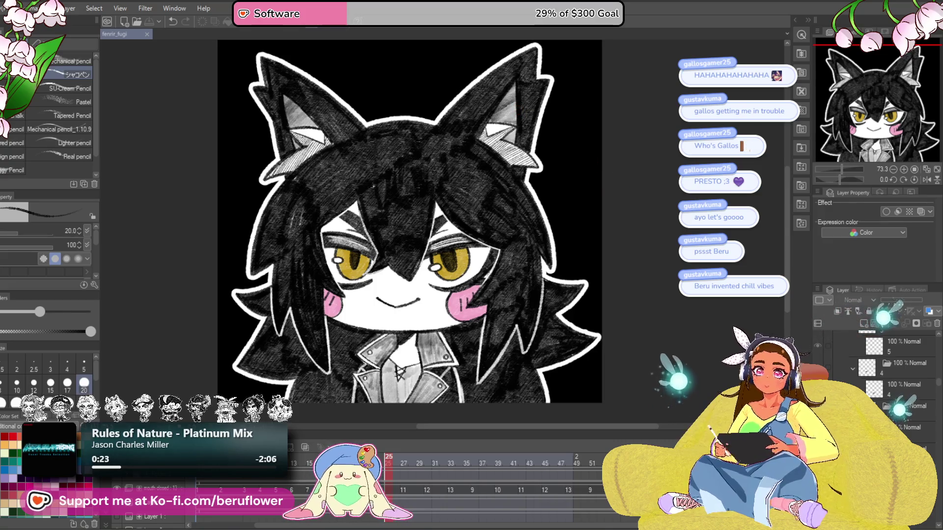
pyautogui.scroll(-3, 899, 383)
pyautogui.scroll(-3, 899, 374)
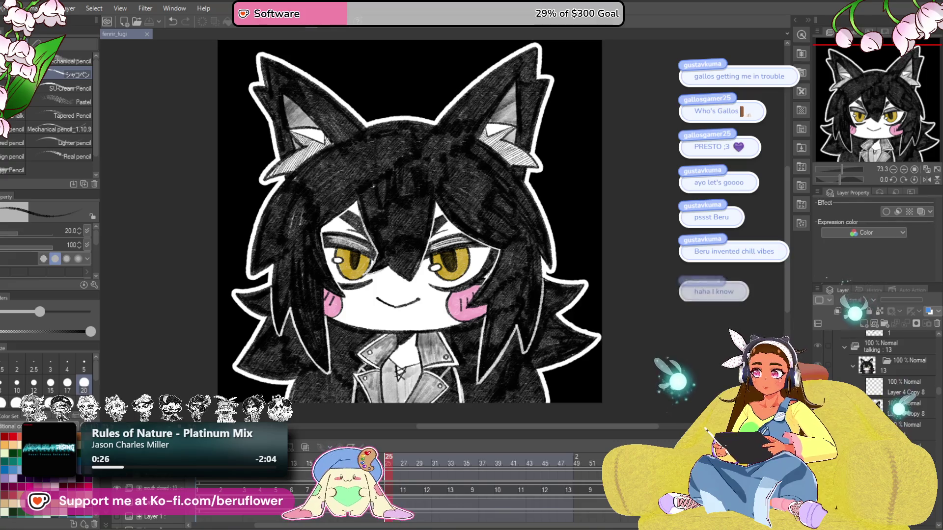
pyautogui.scroll(-3, 899, 374)
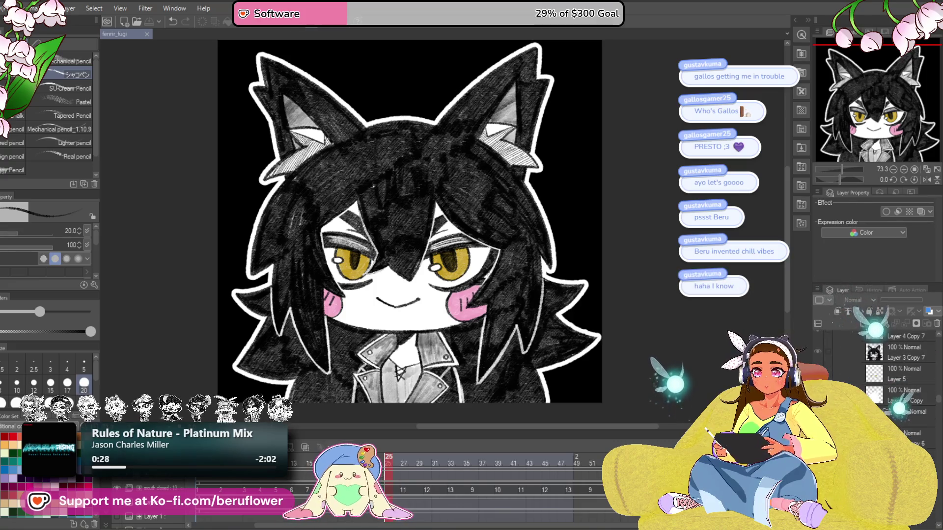
pyautogui.scroll(-5, 850, 369)
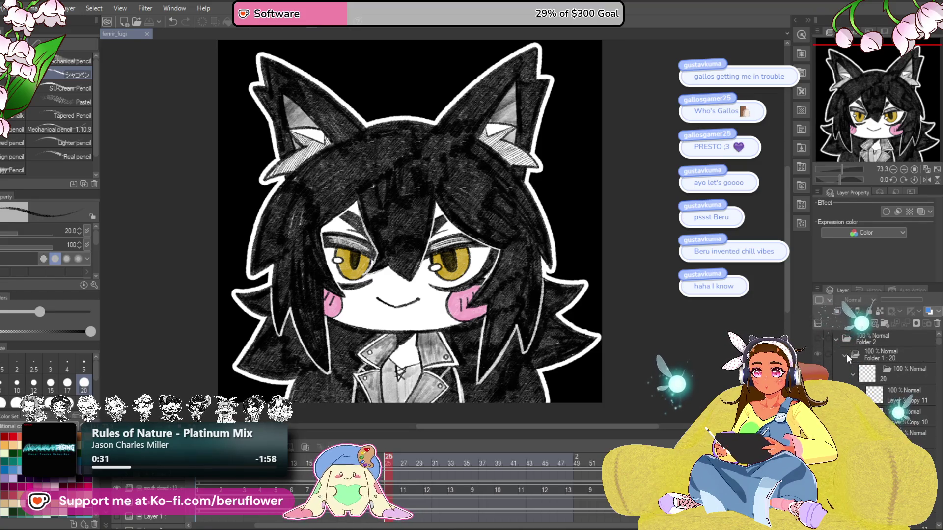
pyautogui.click(846, 354)
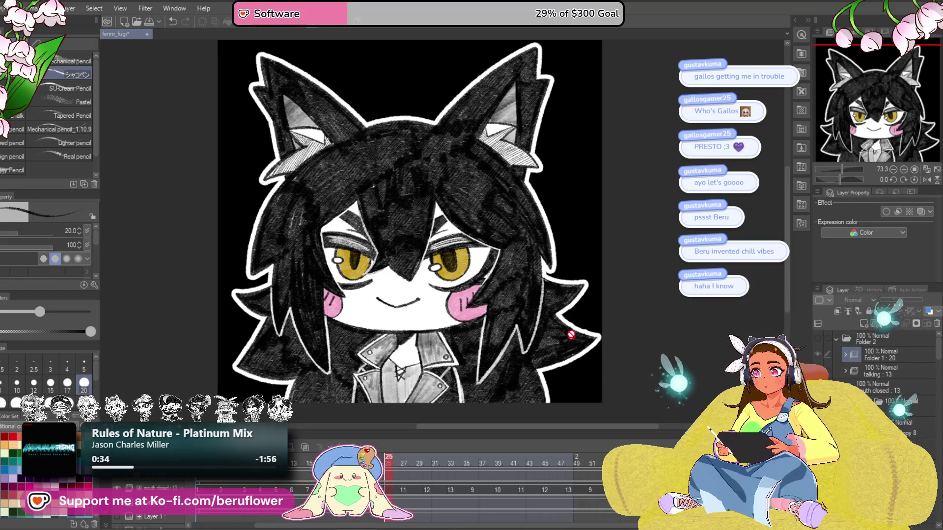
pyautogui.hotkey('ctrl', 's')
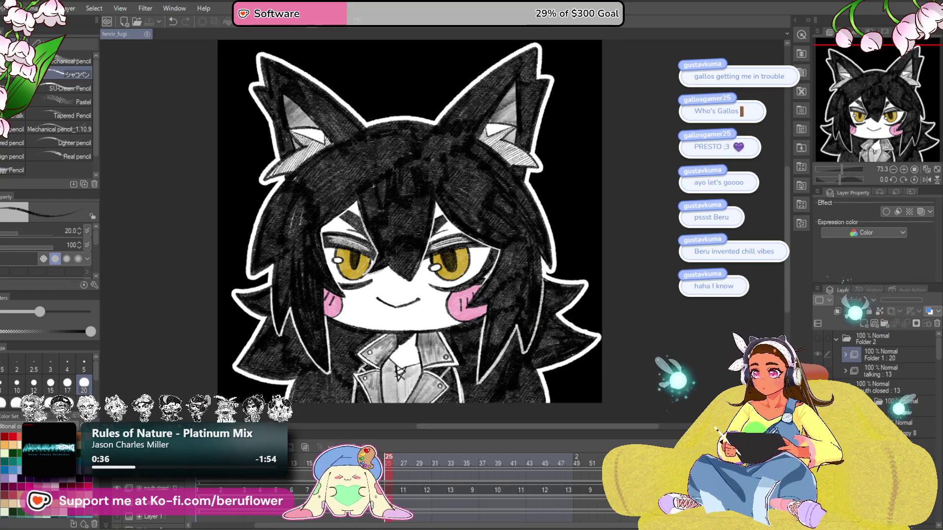
pyautogui.press('space')
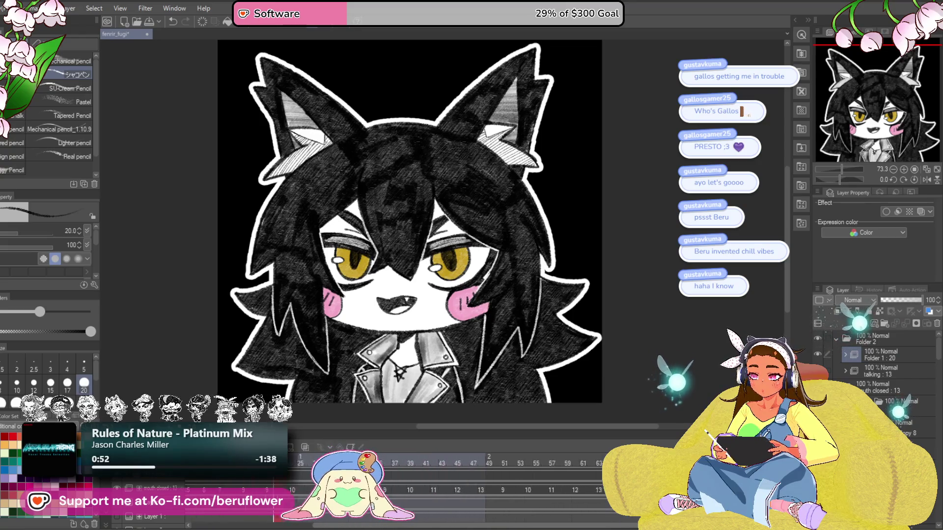
# Select Folder 2 and stop playback on frame 31, the fanged open-mouth pose
pyautogui.click(123, 482)
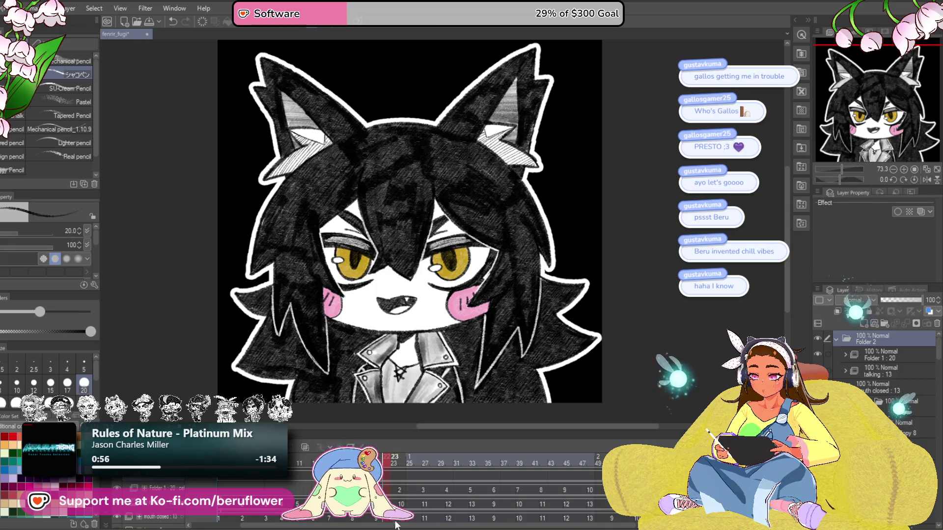
pyautogui.moveTo(491, 526)
pyautogui.mouseDown()
pyautogui.moveTo(509, 520)
pyautogui.moveTo(484, 522)
pyautogui.mouseUp()
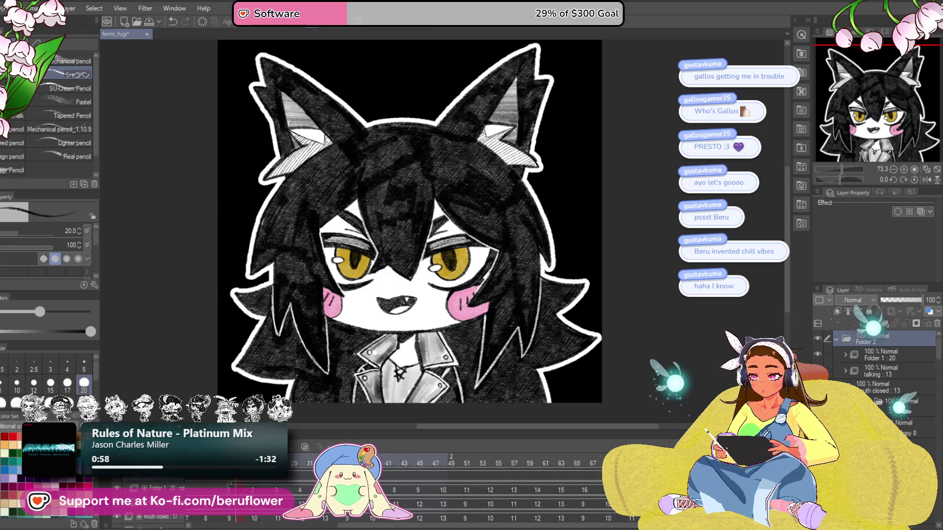
pyautogui.press('space')
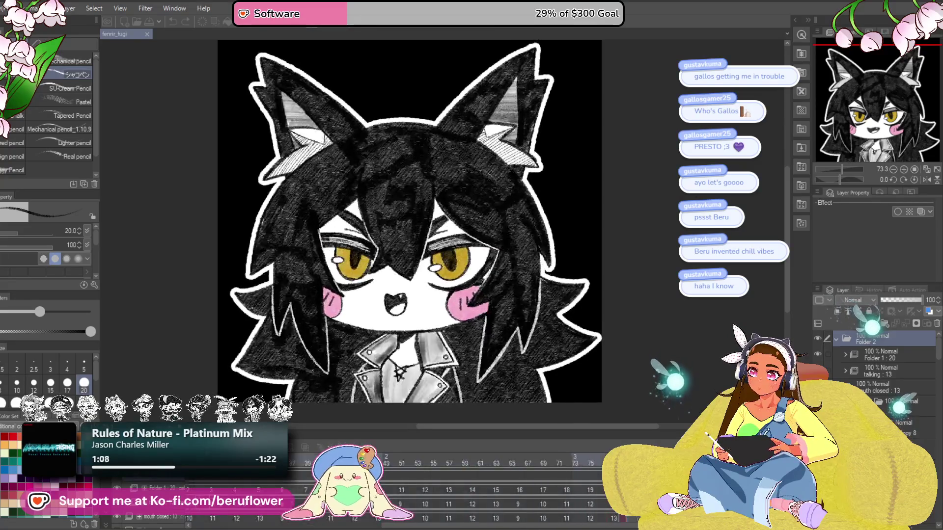
pyautogui.press('space')
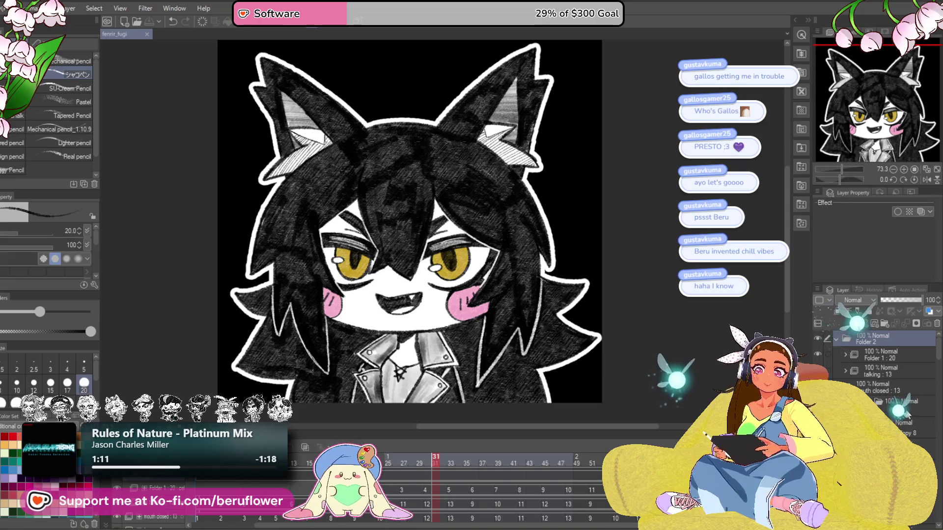
# Collapse Folder 2 in the Layer panel and save the file
pyautogui.click(837, 338)
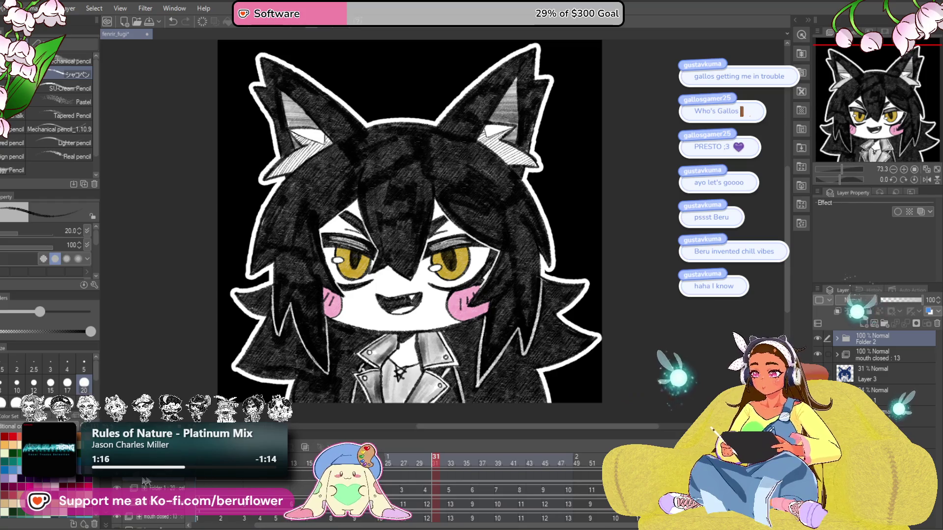
pyautogui.hotkey('ctrl', 's')
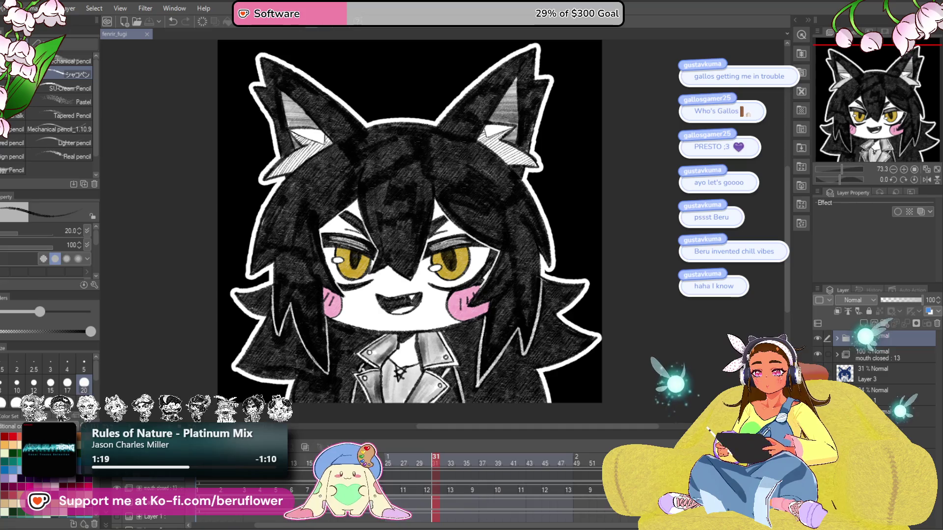
pyautogui.click(818, 355)
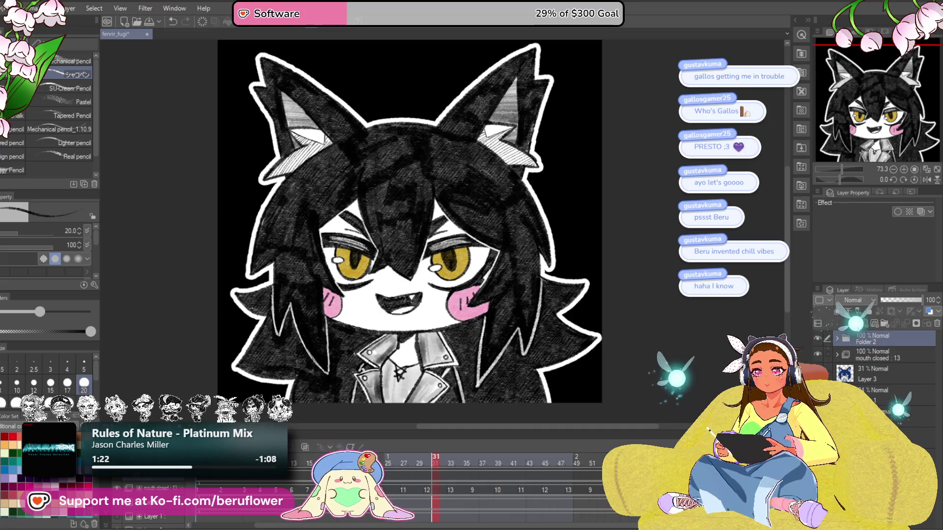
# Hide the black background and Folder 2's talking mouths, keeping mouth closed : 13, then save
pyautogui.click(864, 320)
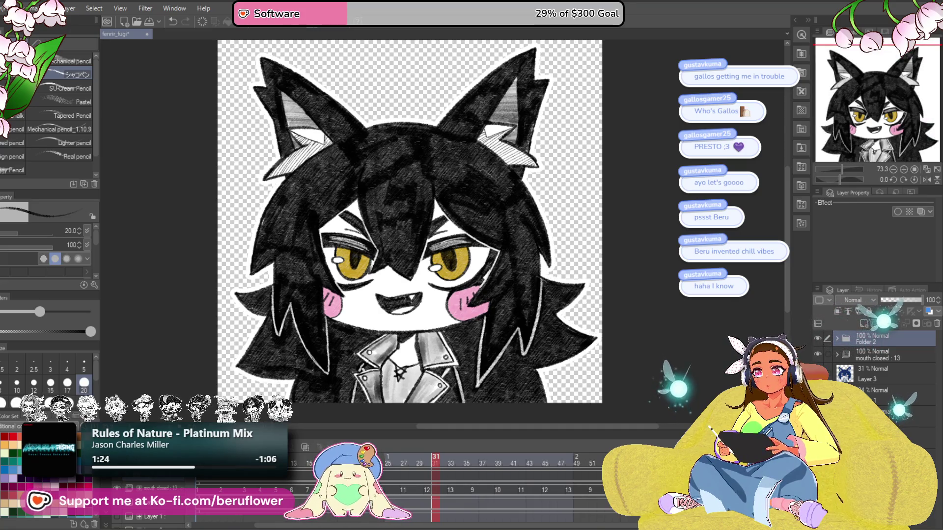
pyautogui.click(879, 354)
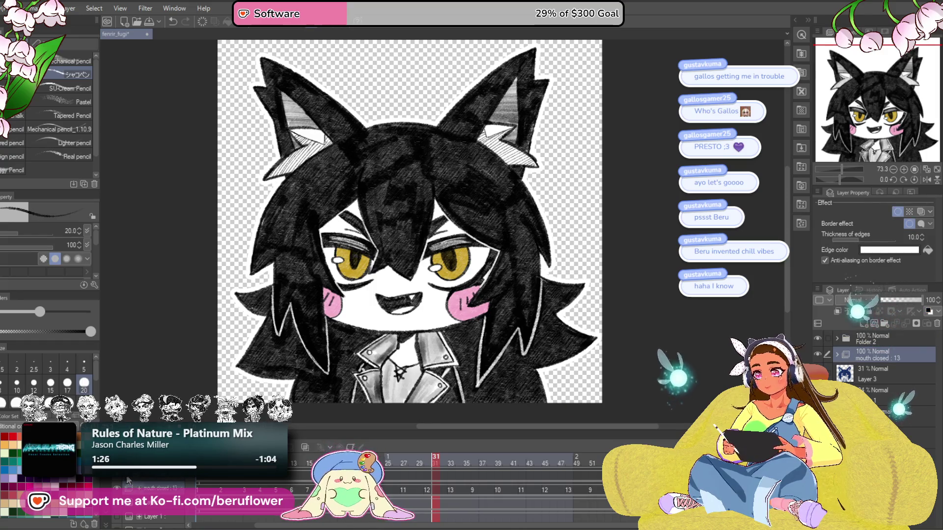
pyautogui.click(818, 338)
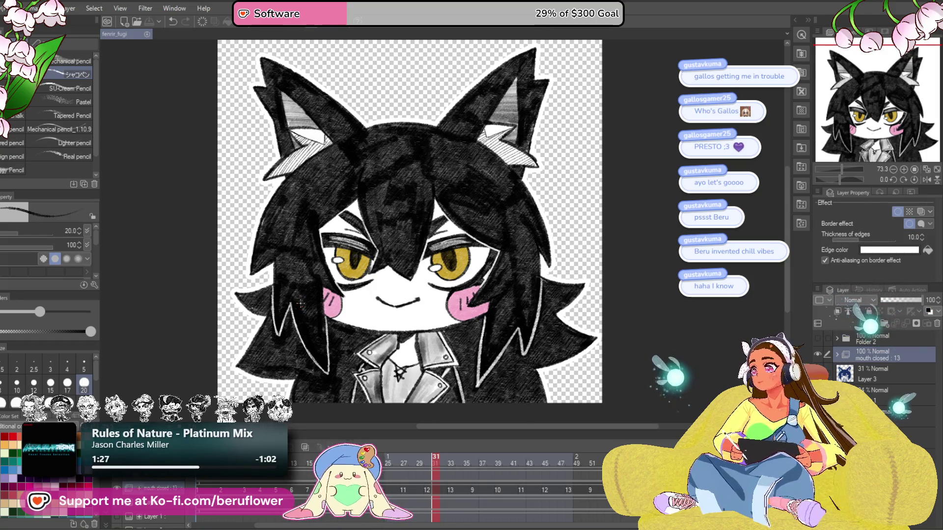
pyautogui.hotkey('ctrl', 's')
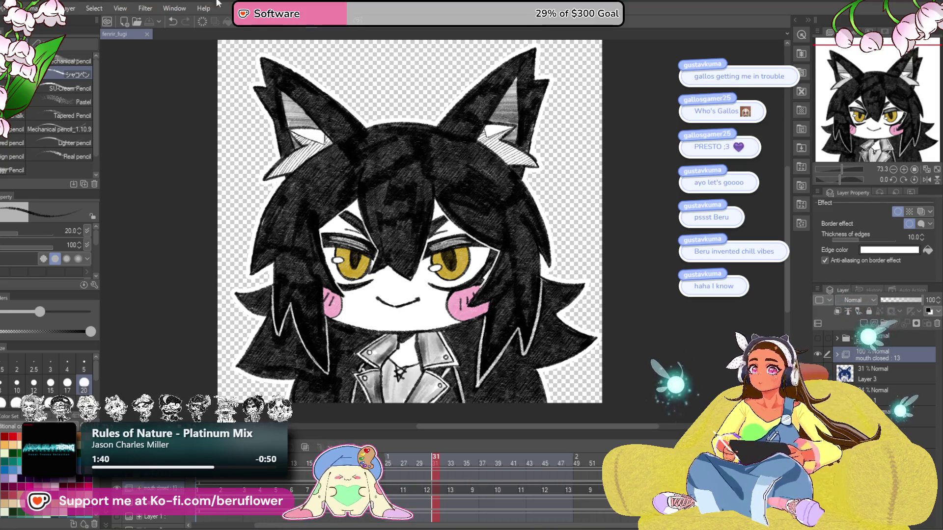
# Clear the black background to transparent and make the mouth closed : 13 layer visible
pyautogui.click(7, 8)
pyautogui.moveTo(29, 179)
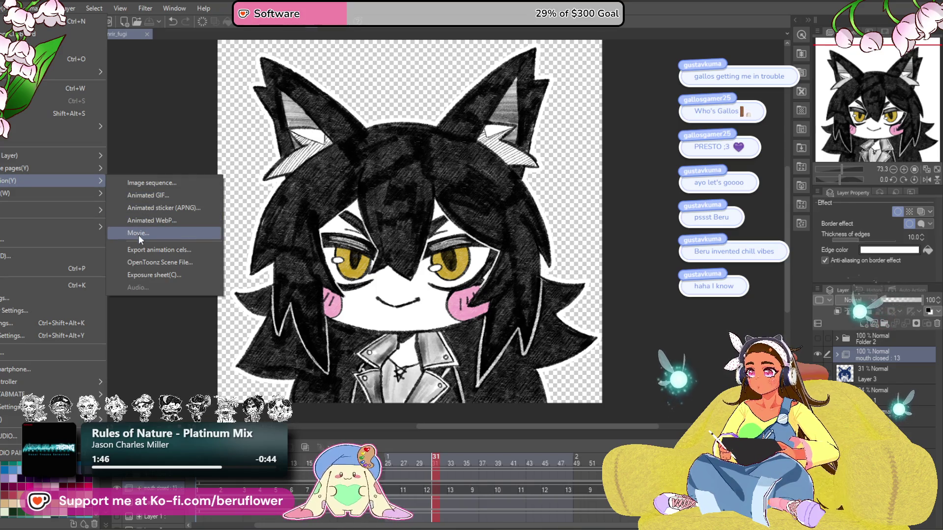
pyautogui.click(142, 164)
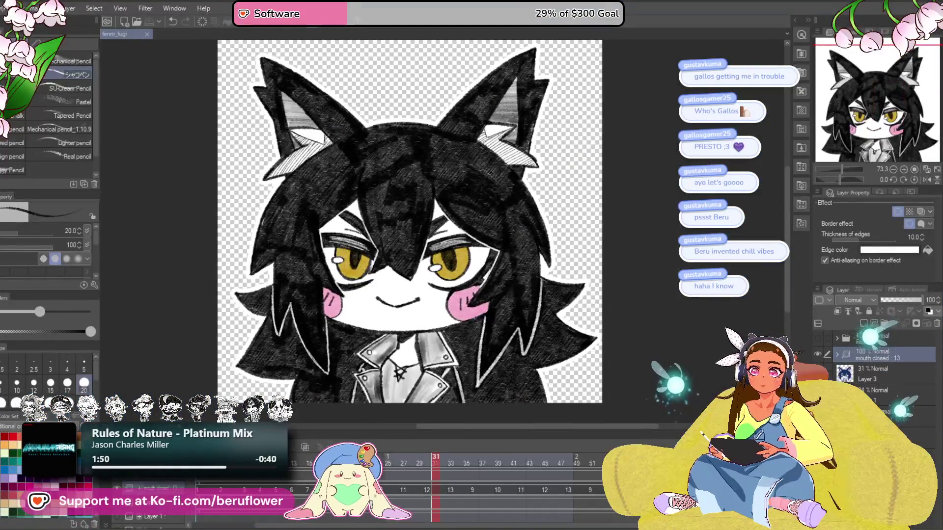
pyautogui.click(817, 355)
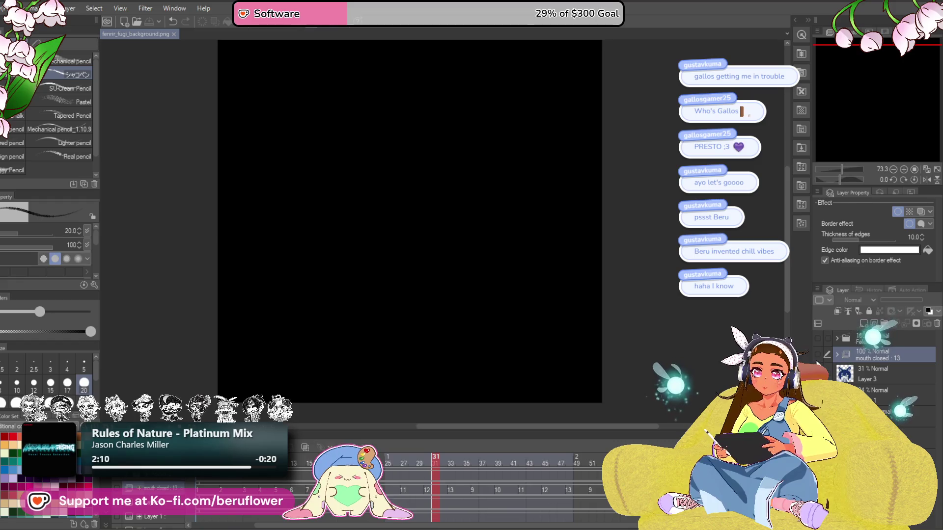
pyautogui.hotkey('ctrl', 'z')
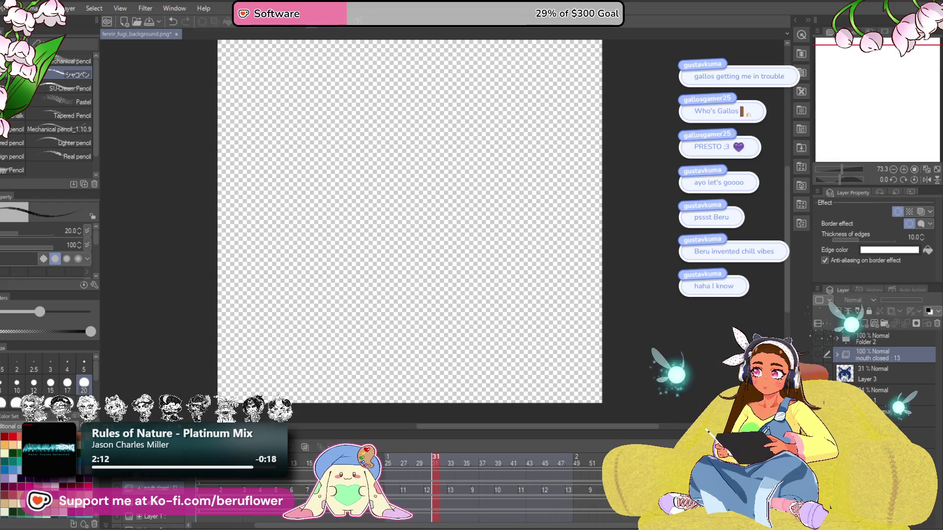
pyautogui.click(817, 354)
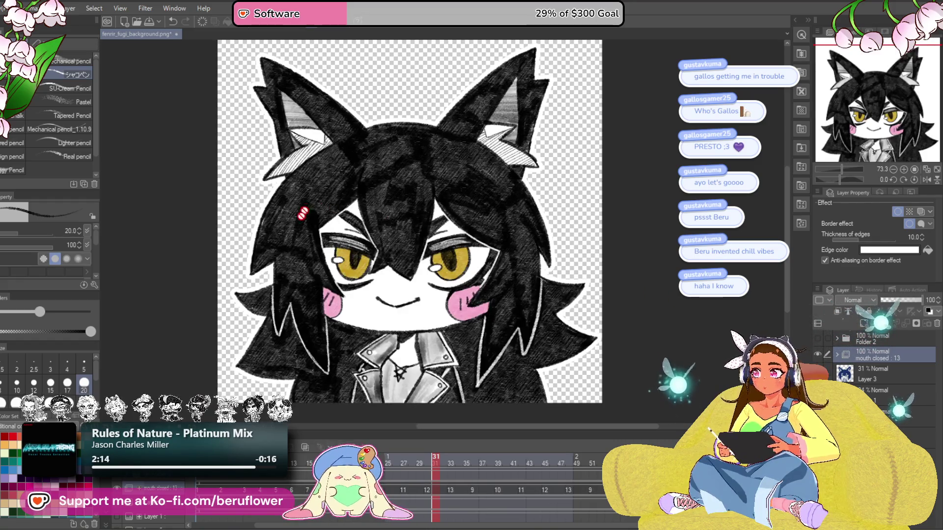
# Start exporting the animation via File > Export animation > Animated GIF
pyautogui.click(9, 8)
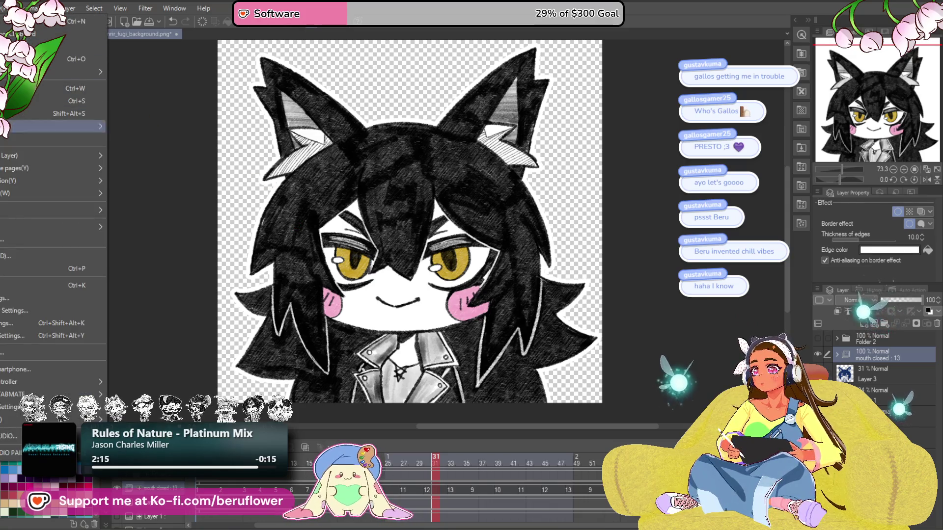
pyautogui.moveTo(20, 188)
pyautogui.click(197, 196)
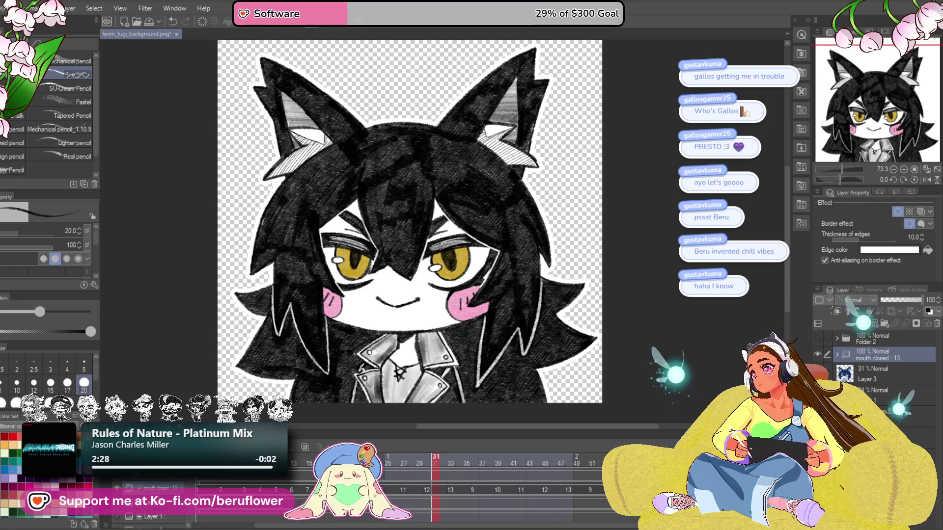
# Export the closed-mouth version as an animated GIF 1000 px wide
pyautogui.press('Return')
pyautogui.click(309, 196)
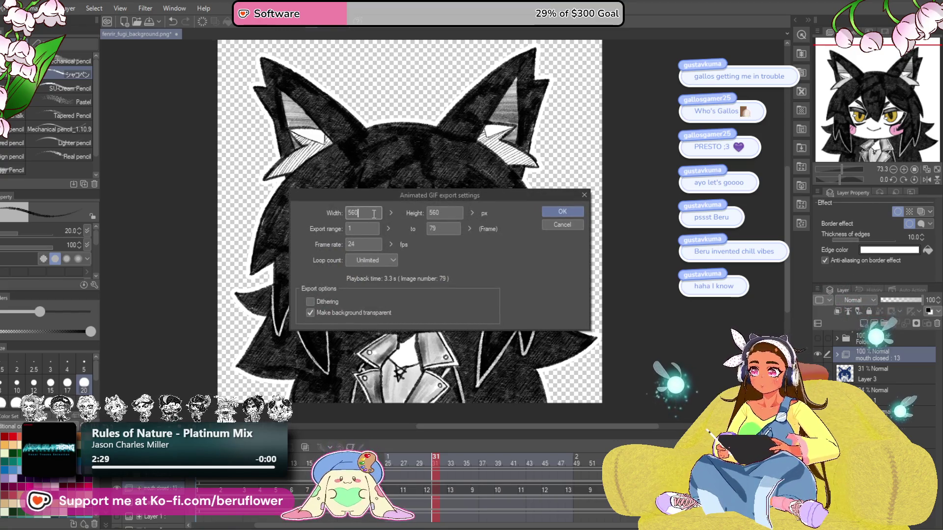
pyautogui.write('1000')
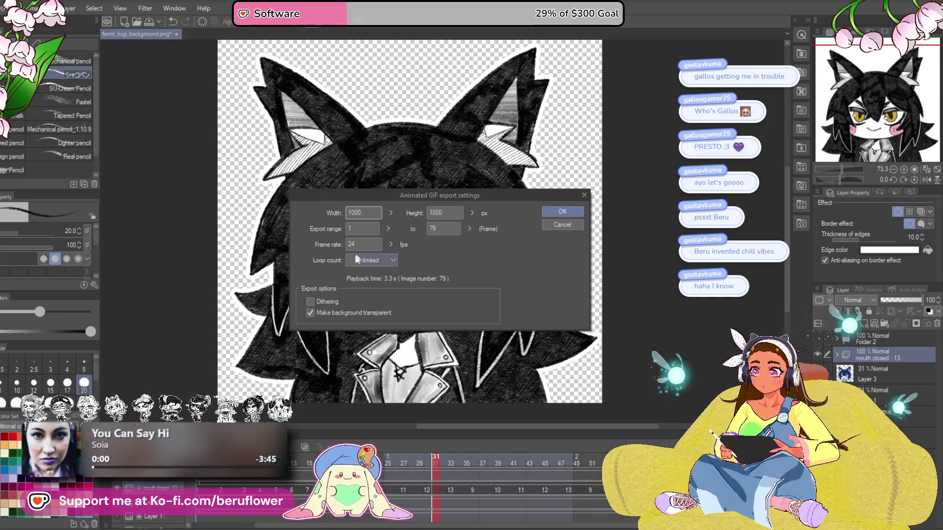
pyautogui.click(557, 212)
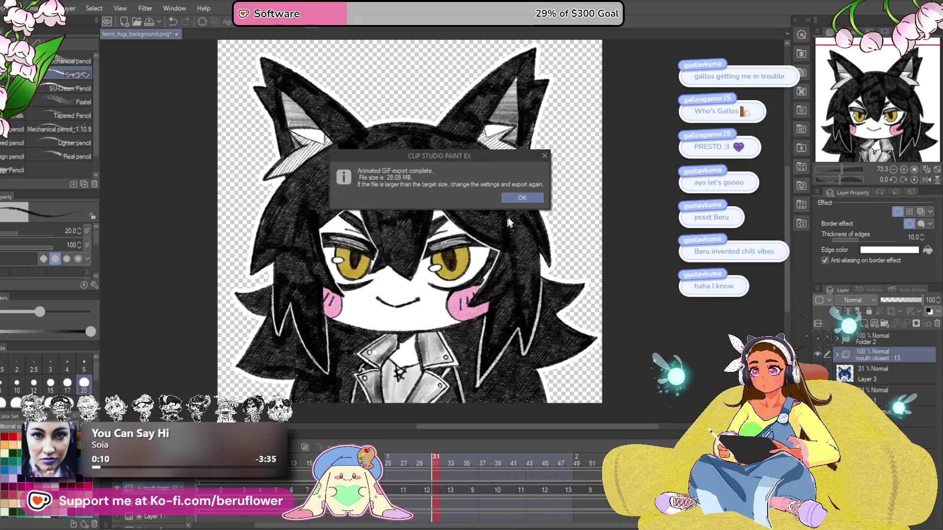
pyautogui.click(522, 198)
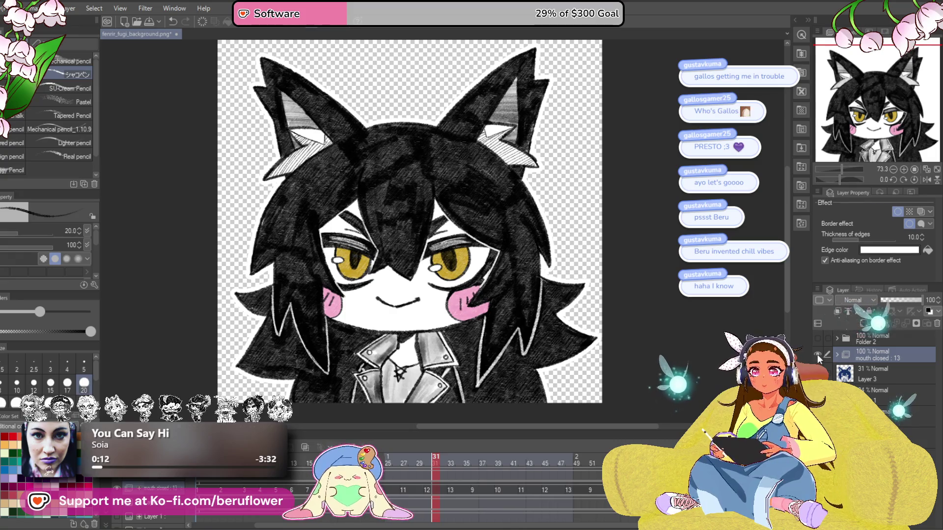
# Swap to Folder 2's open-mouth drawing and export it as a second 1000 px animated GIF
pyautogui.click(819, 339)
pyautogui.click(819, 338)
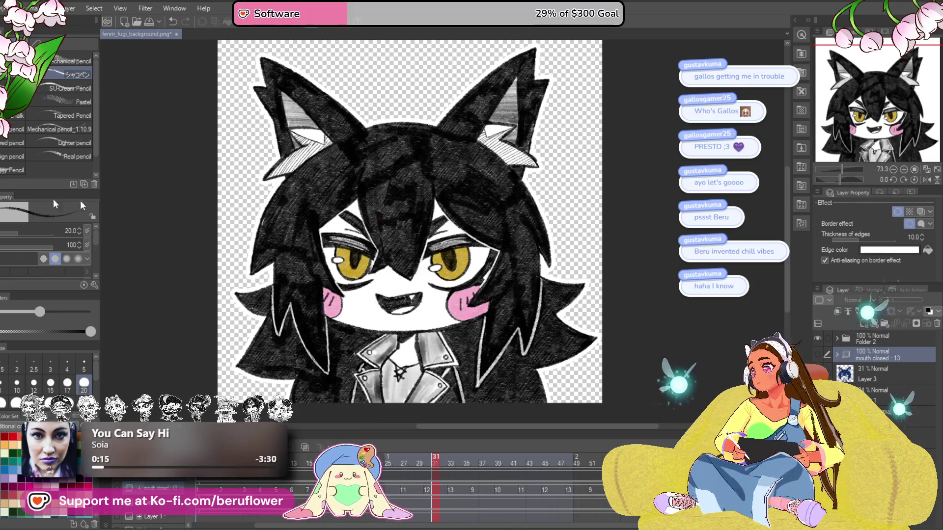
pyautogui.click(9, 8)
pyautogui.moveTo(54, 181)
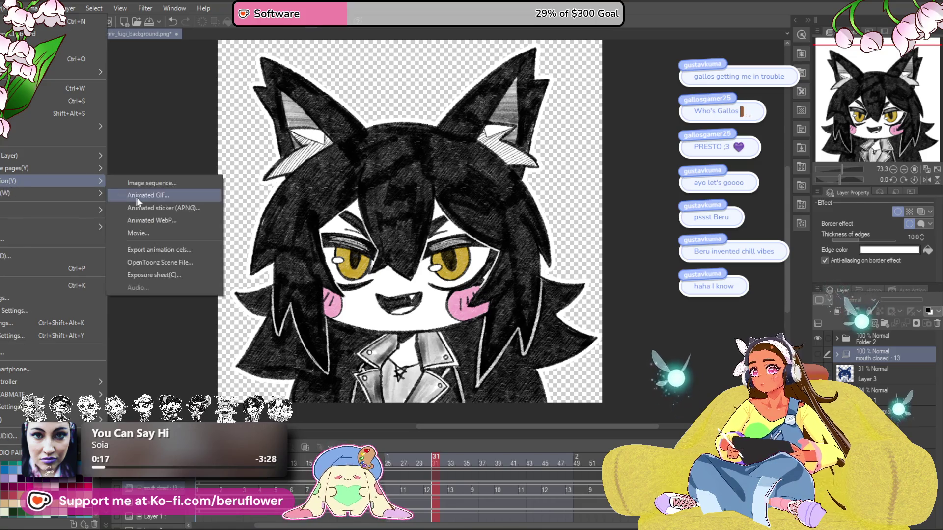
pyautogui.click(138, 196)
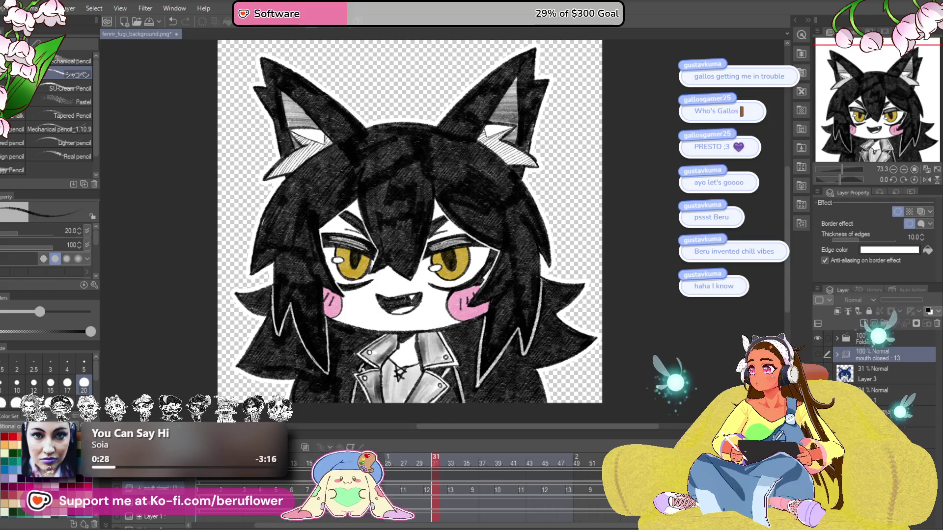
pyautogui.doubleClick(372, 211)
pyautogui.write('1000')
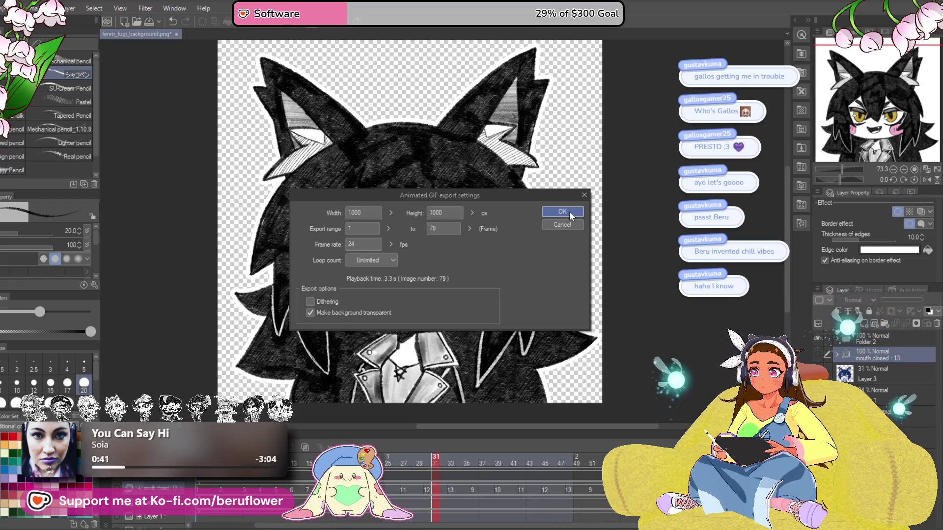
pyautogui.click(563, 213)
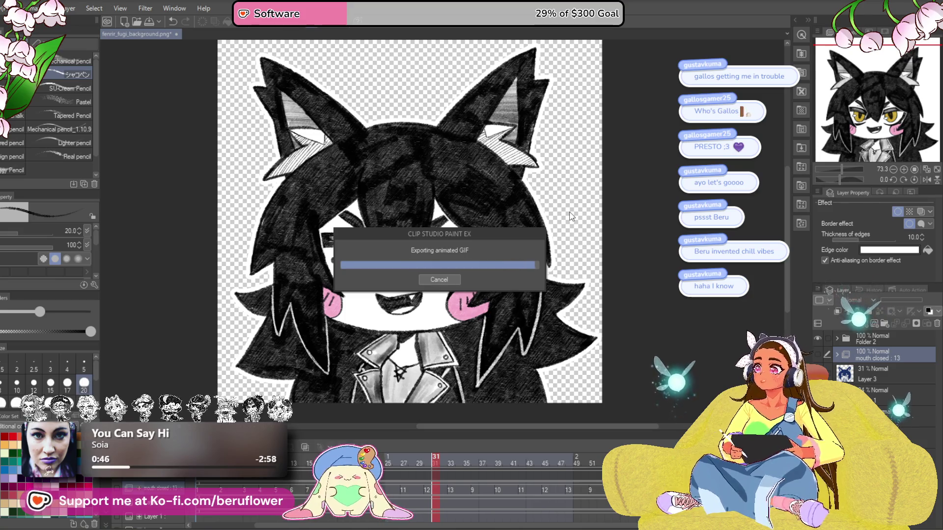
pyautogui.click(543, 199)
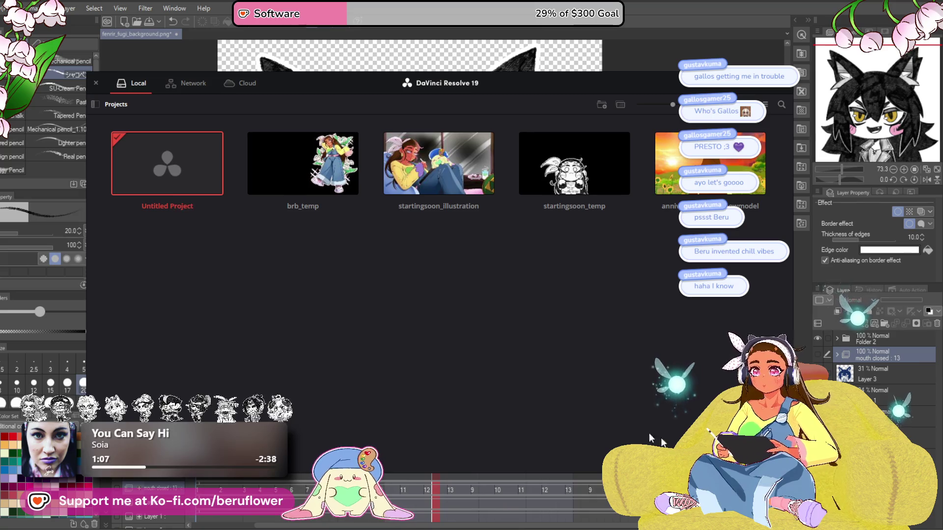
# Create a new project named fenrir_fugi, skip the update prompt, and switch to the Edit page
pyautogui.hotkey('ctrl', 'n')
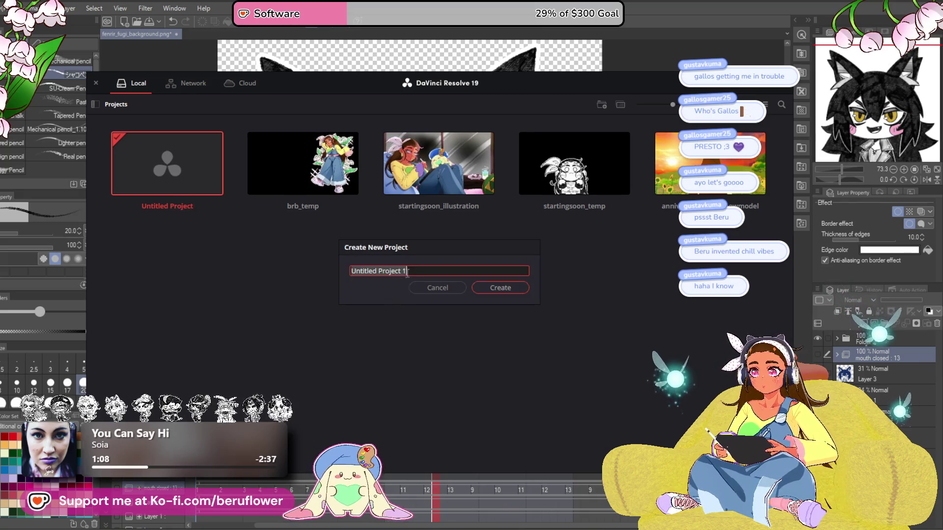
pyautogui.write('fe')
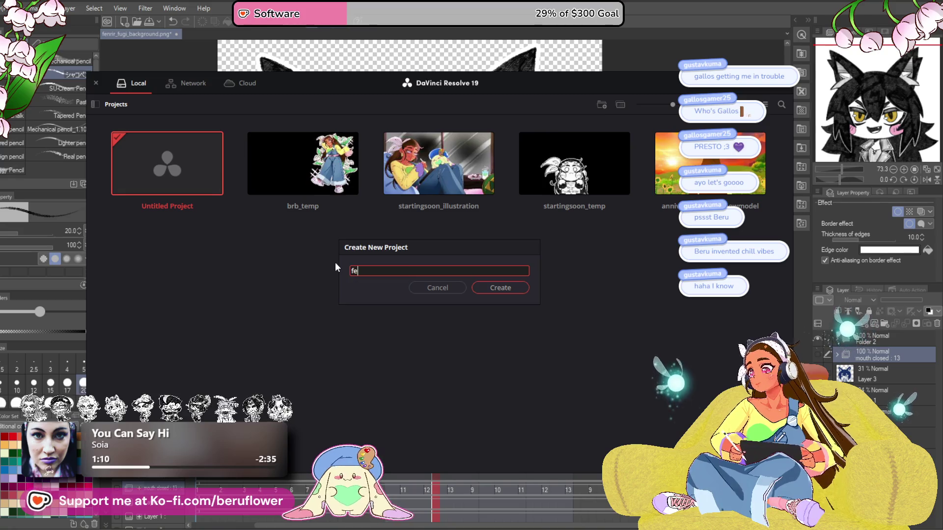
pyautogui.write('nrir')
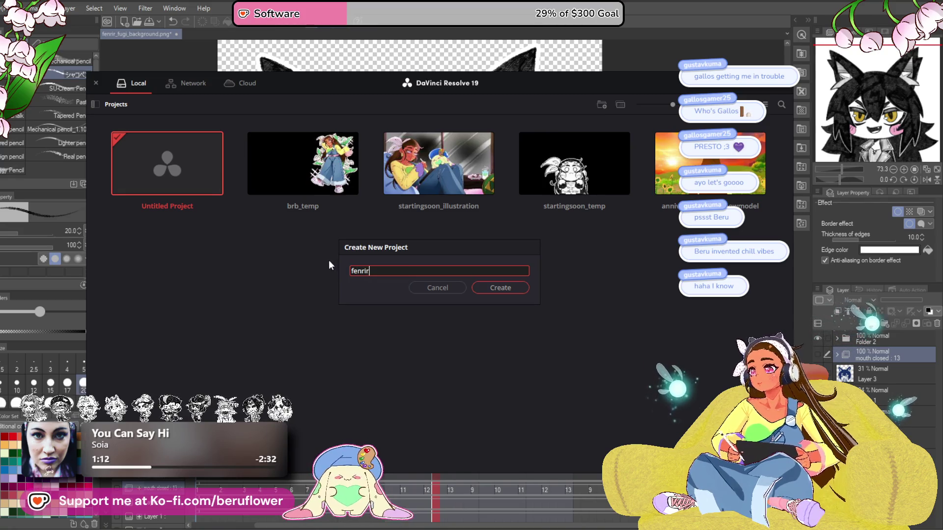
pyautogui.write('_')
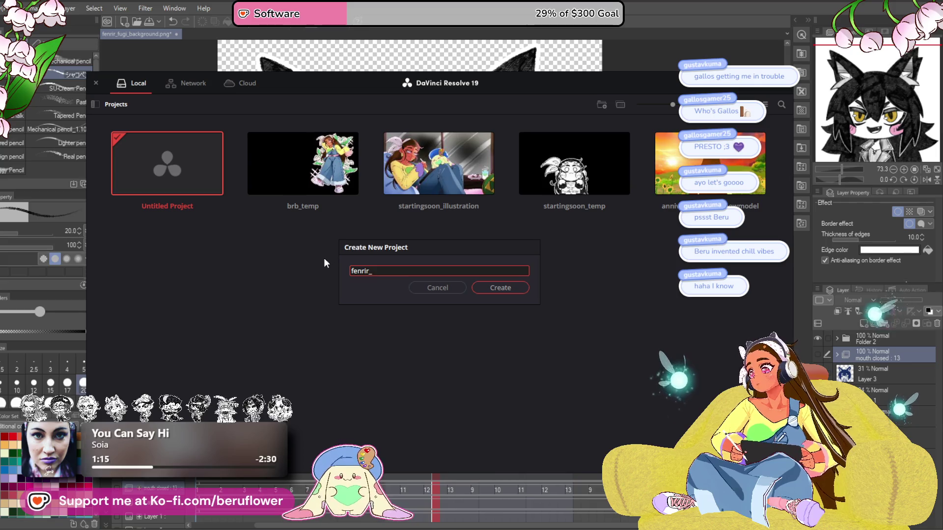
pyautogui.write('fugi')
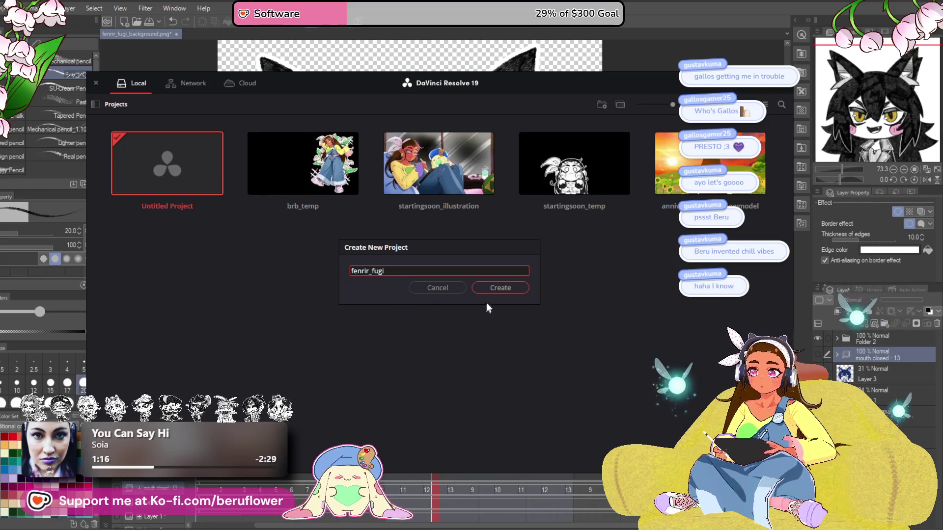
pyautogui.click(495, 289)
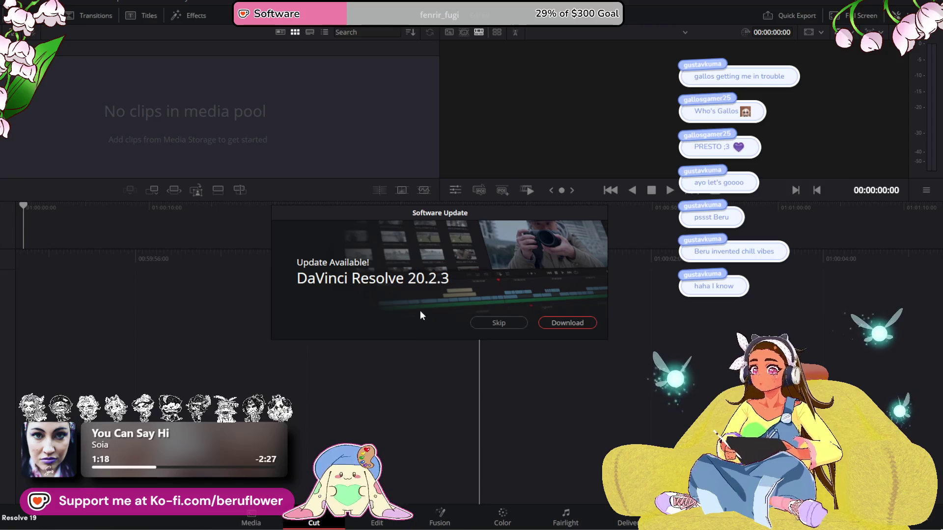
pyautogui.click(503, 325)
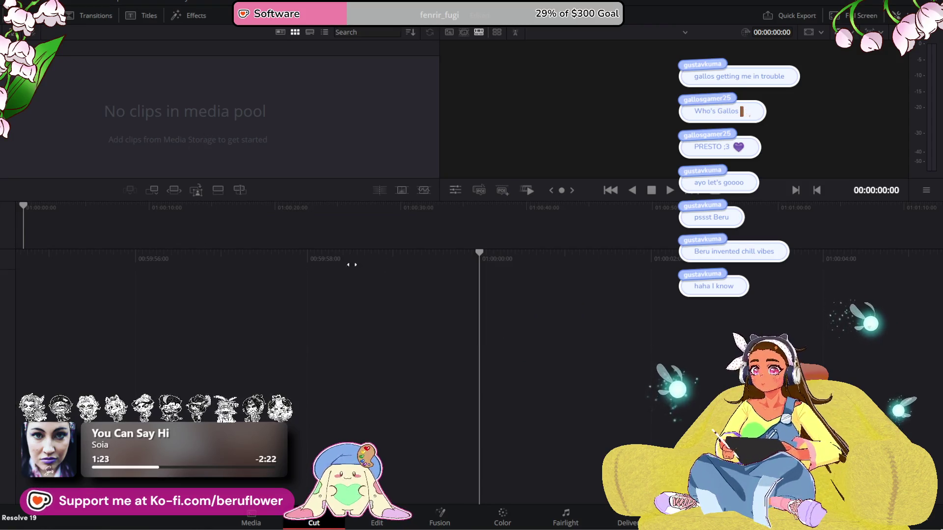
pyautogui.click(377, 525)
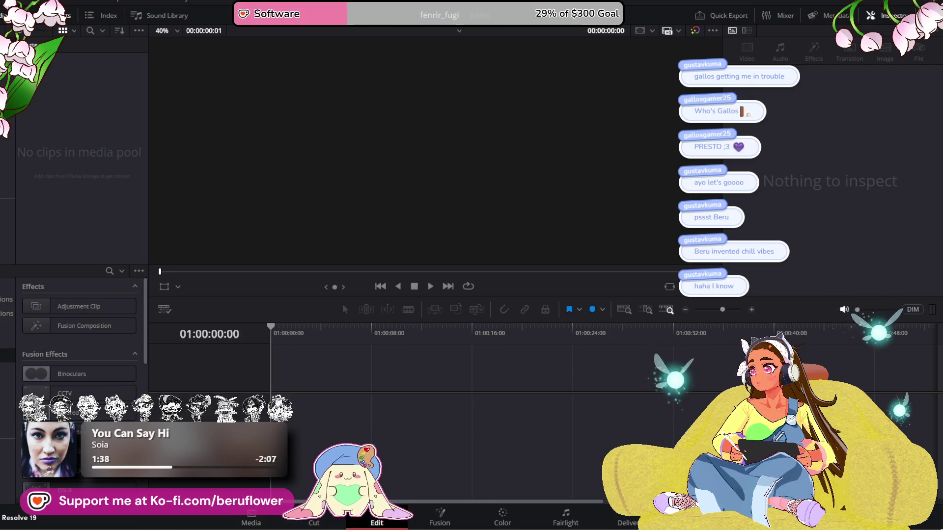
# Import the three fenrir_fugi images and place fenrir_fugi_background.png on the timeline
pyautogui.moveTo(0, 142)
pyautogui.mouseDown()
pyautogui.moveTo(53, 142)
pyautogui.moveTo(89, 252)
pyautogui.mouseUp()
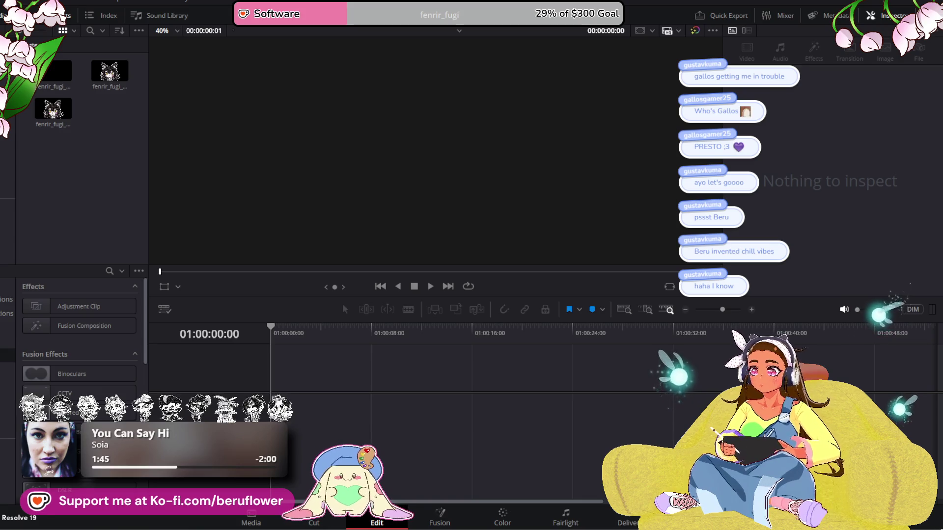
pyautogui.click(57, 73)
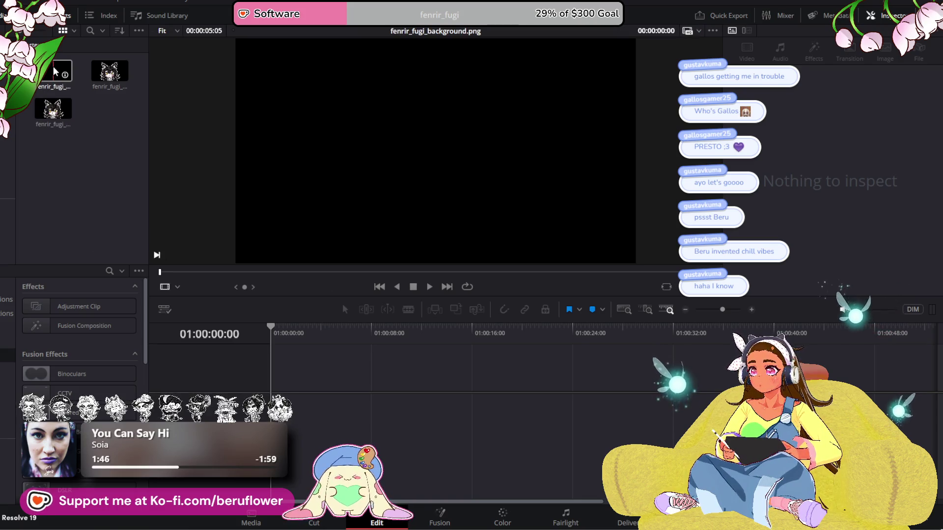
pyautogui.moveTo(58, 73)
pyautogui.mouseDown()
pyautogui.moveTo(193, 273)
pyautogui.moveTo(275, 364)
pyautogui.mouseUp()
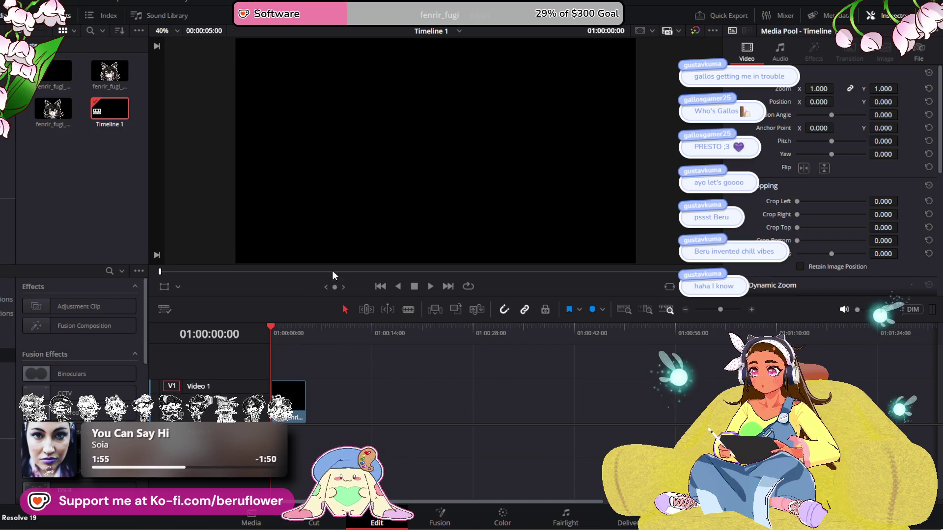
pyautogui.click(140, 31)
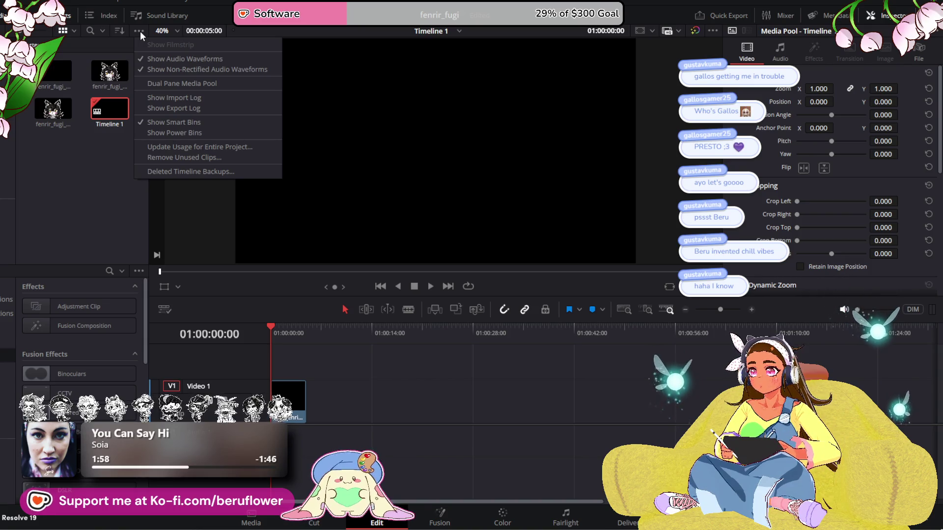
pyautogui.click(139, 32)
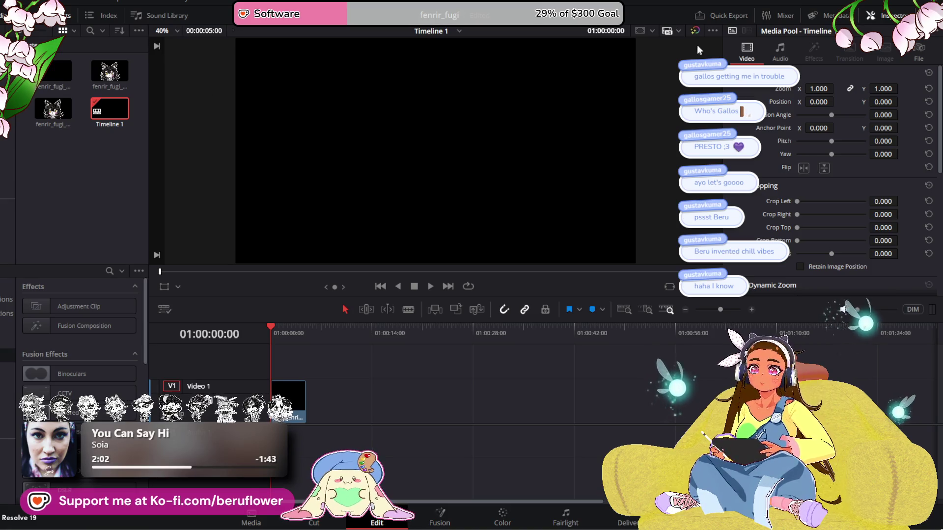
# Turn off Show Timecode Overlays in the viewer's display options
pyautogui.click(710, 30)
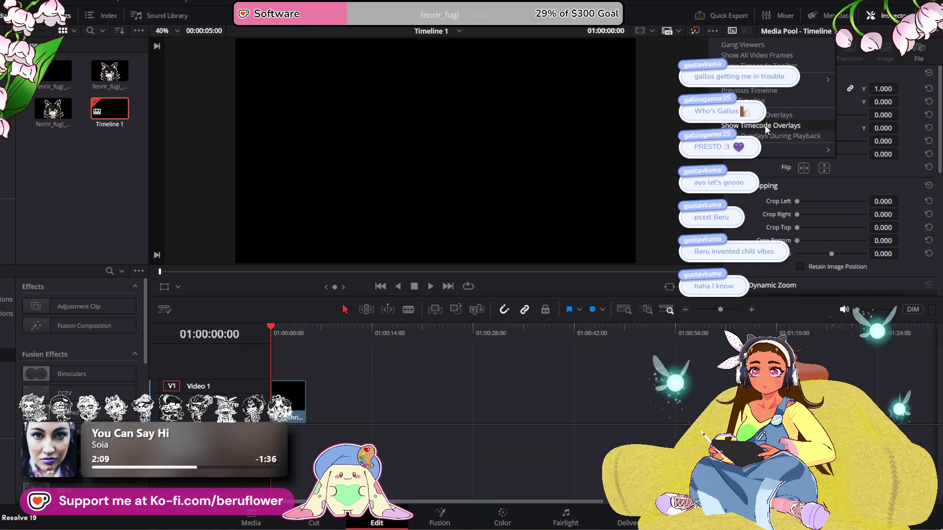
pyautogui.click(765, 127)
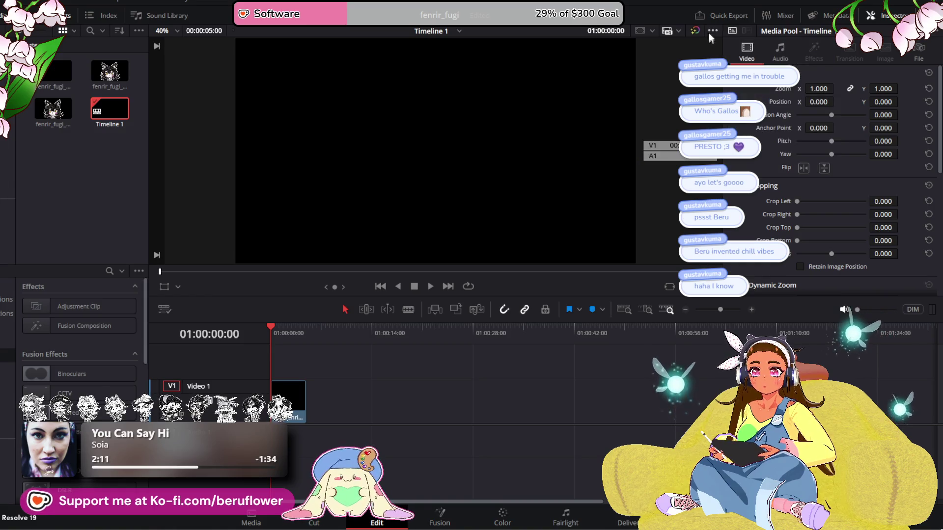
pyautogui.click(712, 30)
pyautogui.click(746, 126)
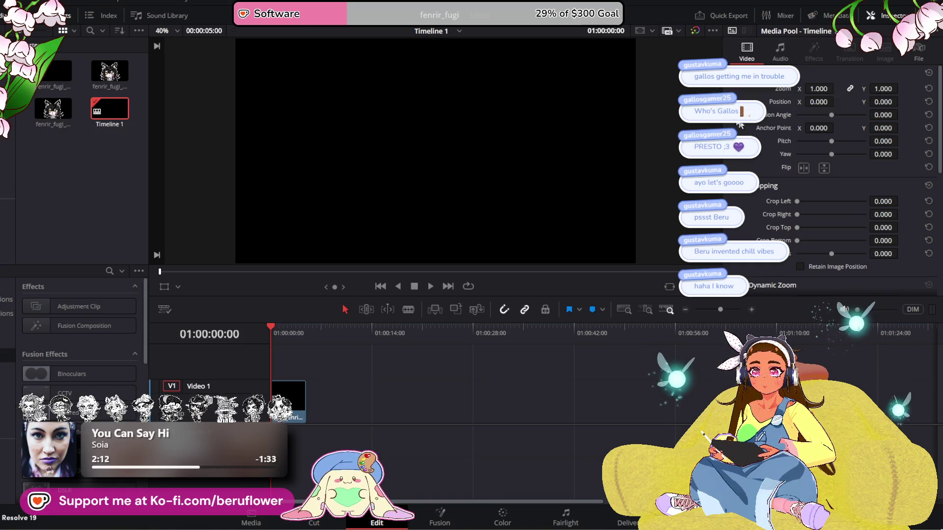
pyautogui.click(714, 30)
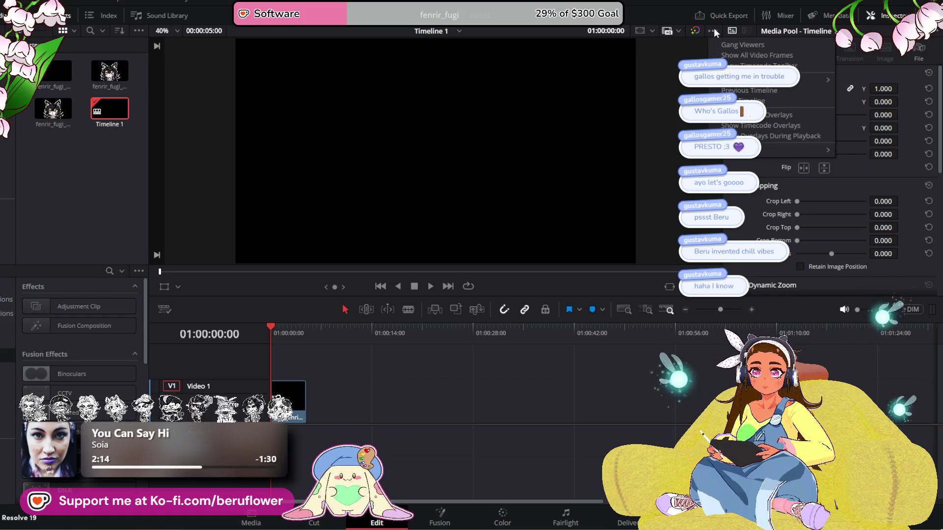
pyautogui.click(663, 78)
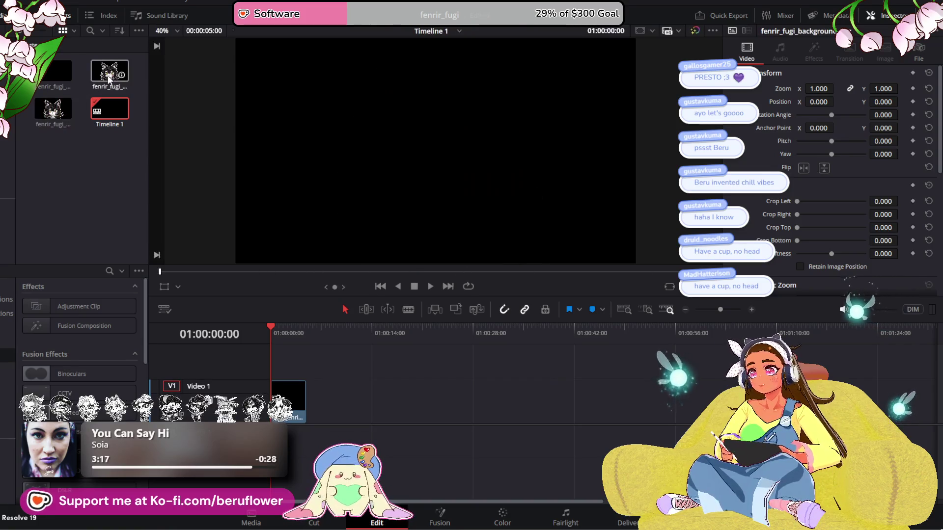
# Place the wolf-girl clip on V2 at the timeline start and trim the V1 clip to match
pyautogui.moveTo(107, 75)
pyautogui.mouseDown()
pyautogui.moveTo(278, 342)
pyautogui.moveTo(285, 361)
pyautogui.moveTo(275, 368)
pyautogui.mouseUp()
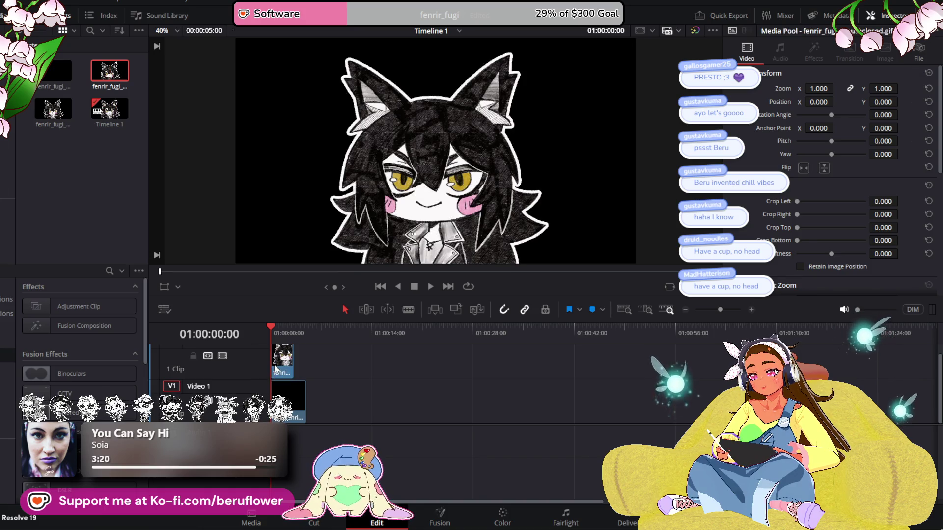
pyautogui.moveTo(305, 392); pyautogui.dragTo(294, 392)
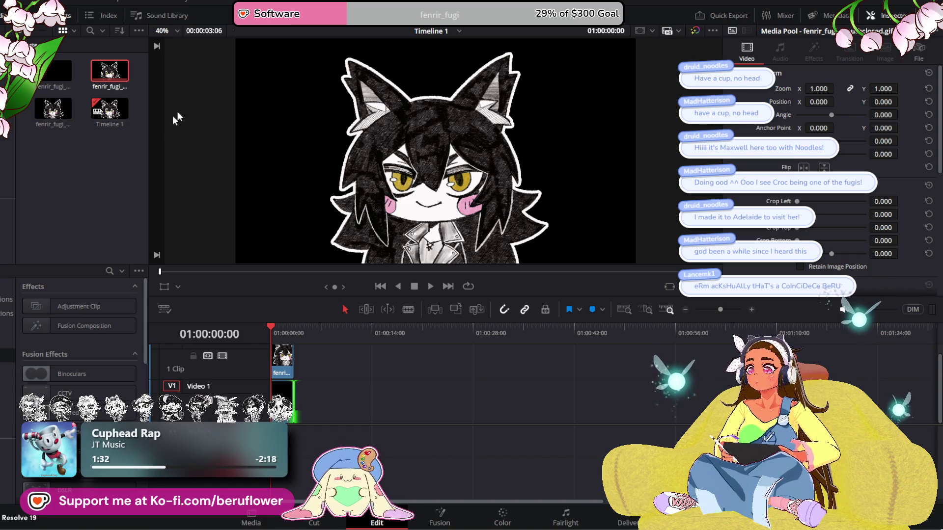
# Inspect the timeline clip and Media Pool bin options, then open the File menu with Alt+F
pyautogui.click(97, 172)
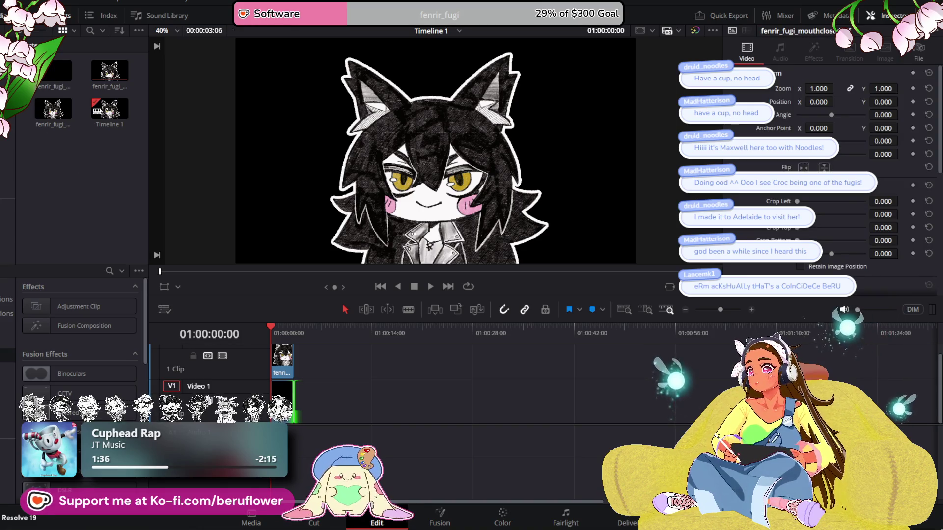
pyautogui.rightClick(49, 46)
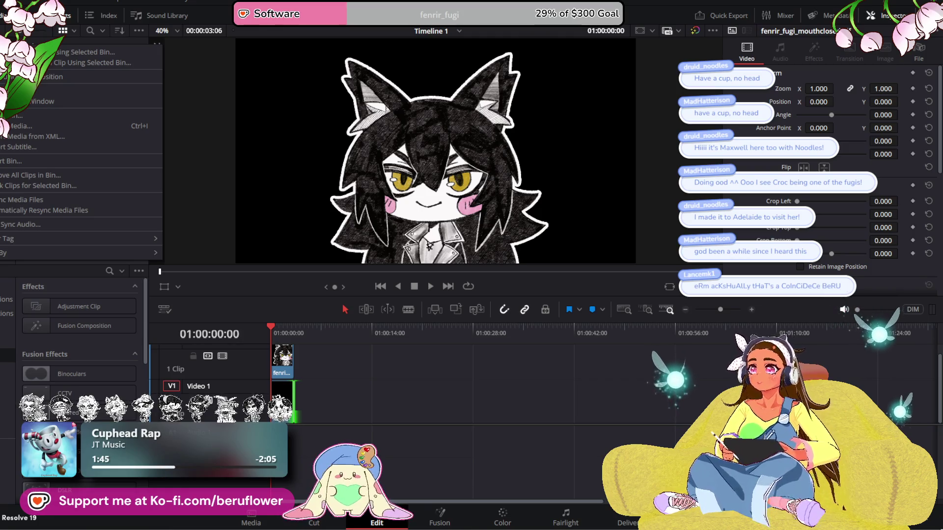
pyautogui.press('Escape')
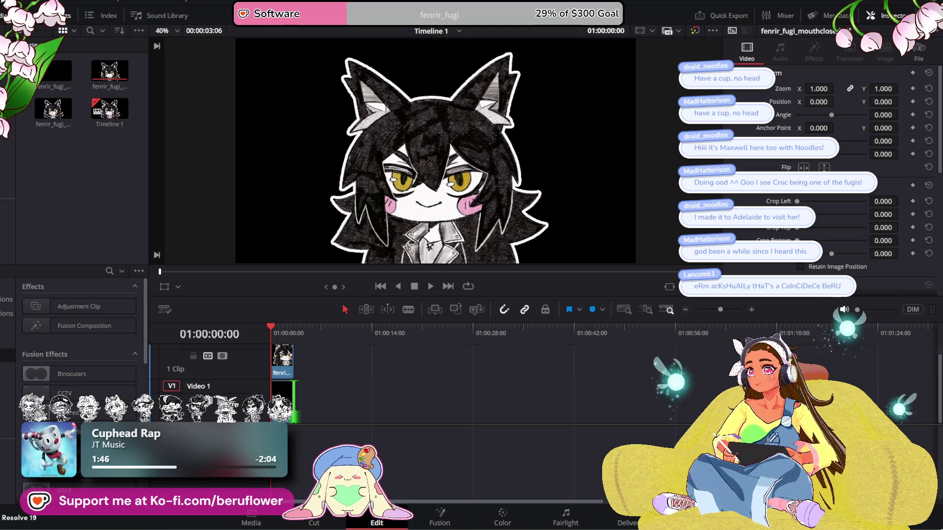
pyautogui.click(19, 2)
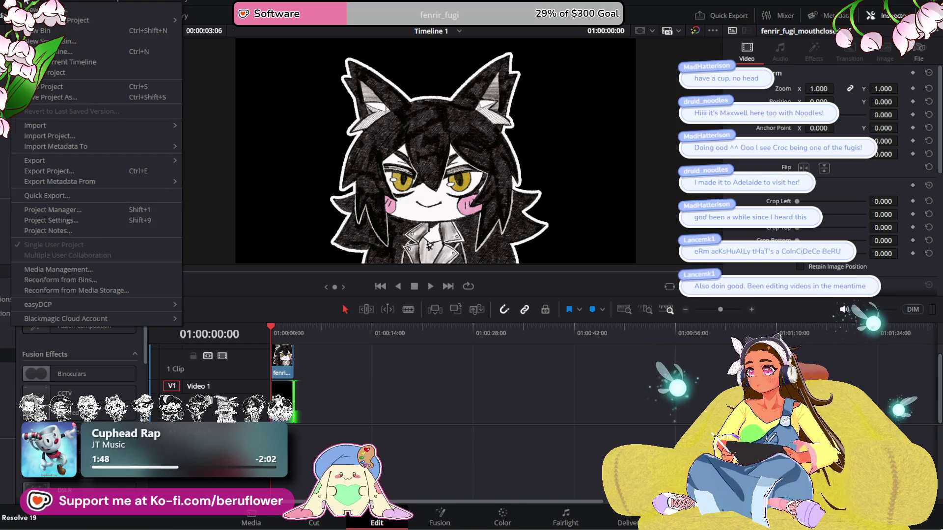
pyautogui.moveTo(37, 2)
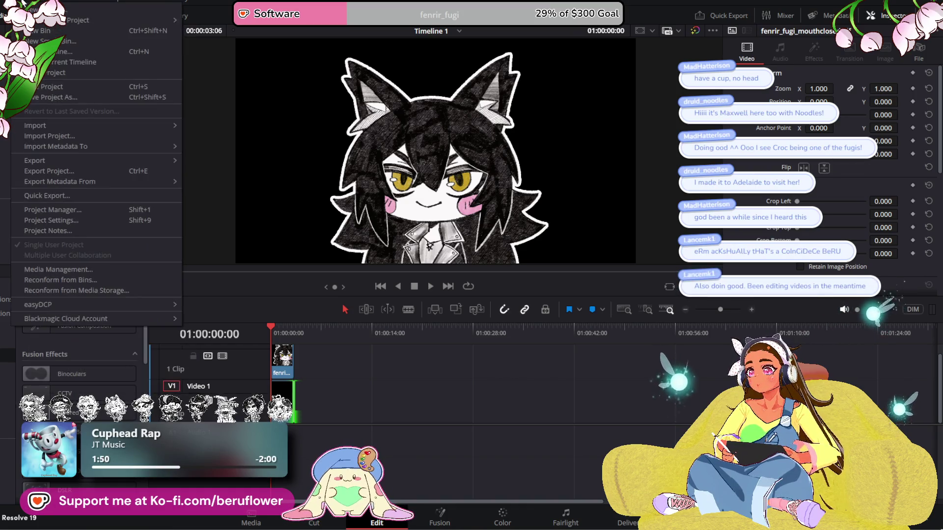
pyautogui.press('Escape')
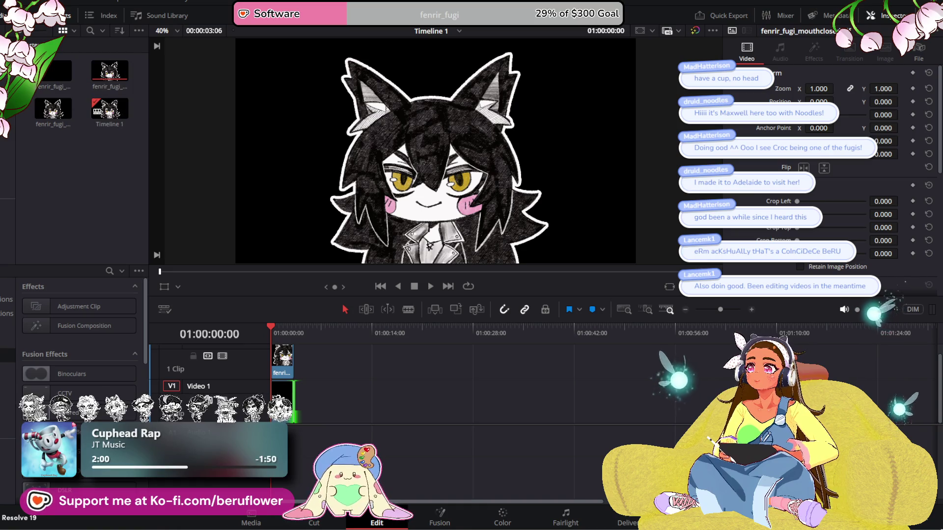
pyautogui.hotkey('alt', 'f')
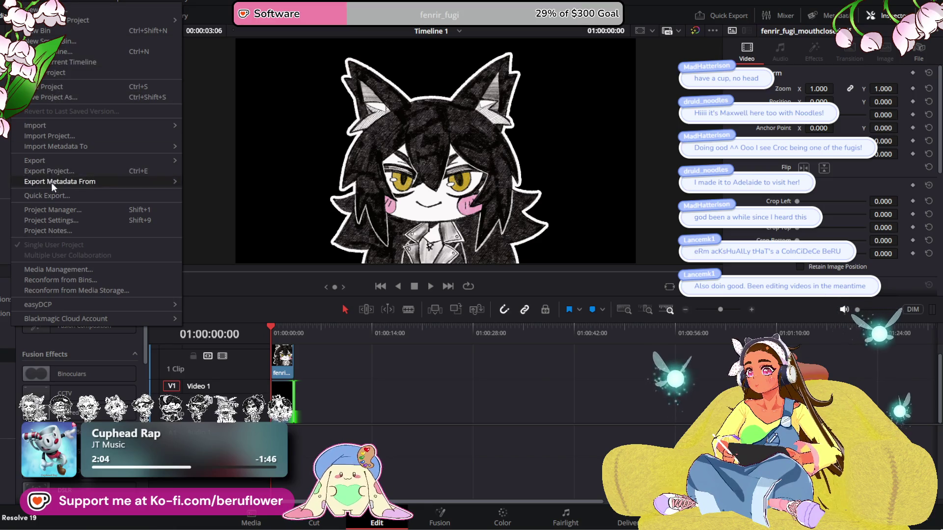
# Set the timeline resolution width to 1000 pixels in Project Settings and save
pyautogui.click(64, 220)
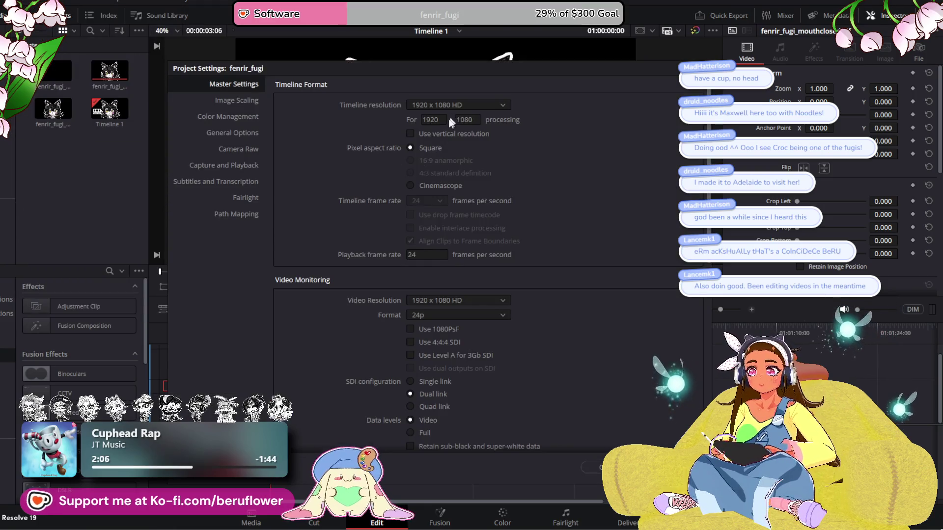
pyautogui.click(441, 119)
pyautogui.moveTo(441, 119); pyautogui.dragTo(417, 120)
pyautogui.write('1')
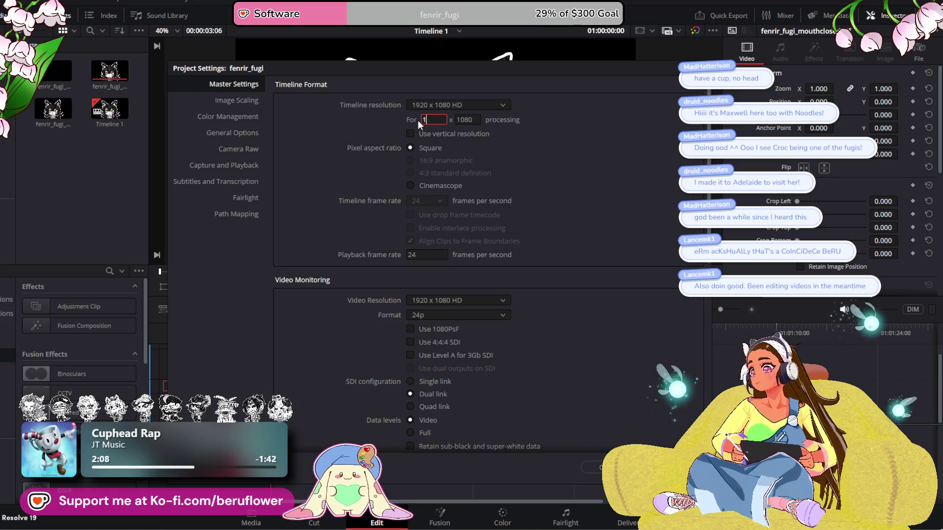
pyautogui.write('000')
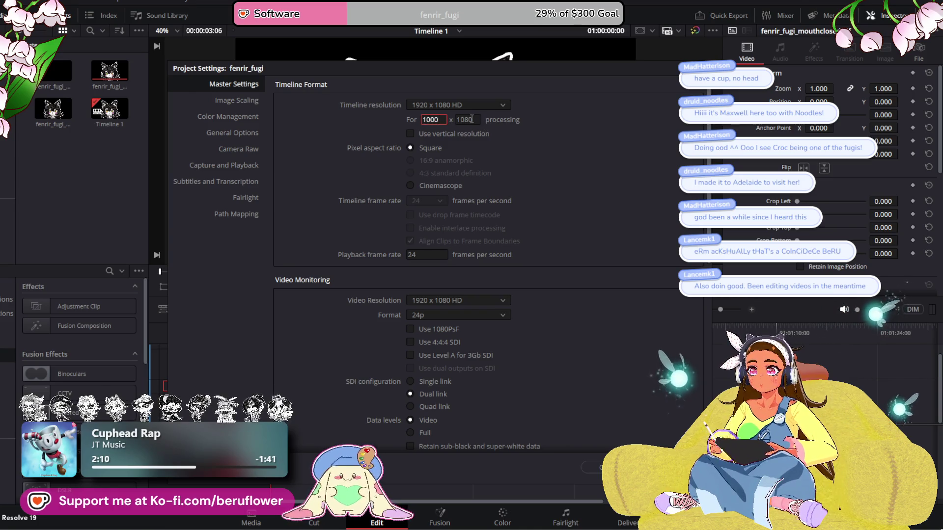
pyautogui.press('Tab')
pyautogui.write('1000')
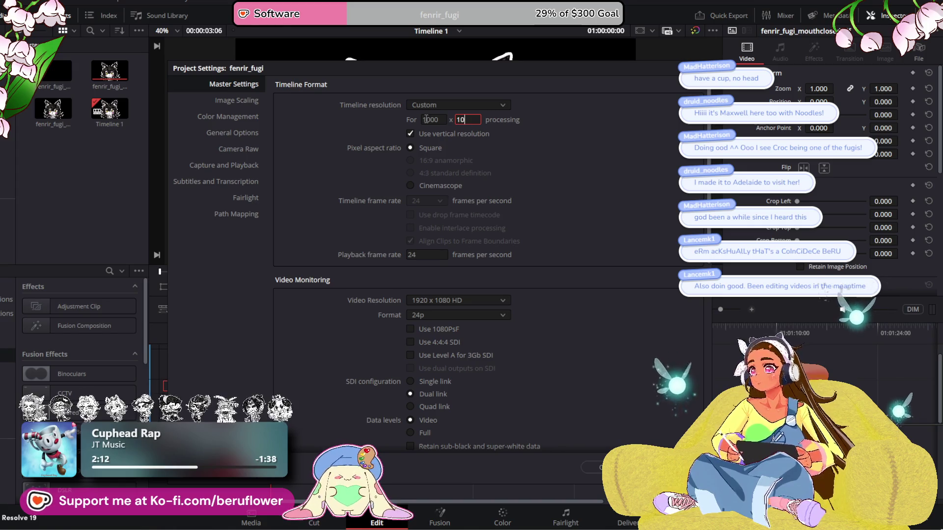
pyautogui.scroll(-3, 577, 367)
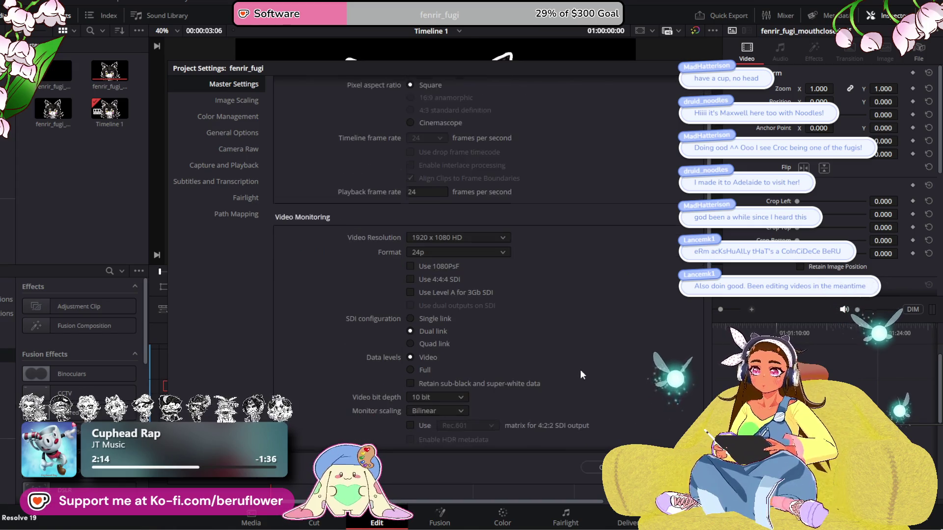
pyautogui.scroll(1, 586, 375)
pyautogui.scroll(-1, 587, 375)
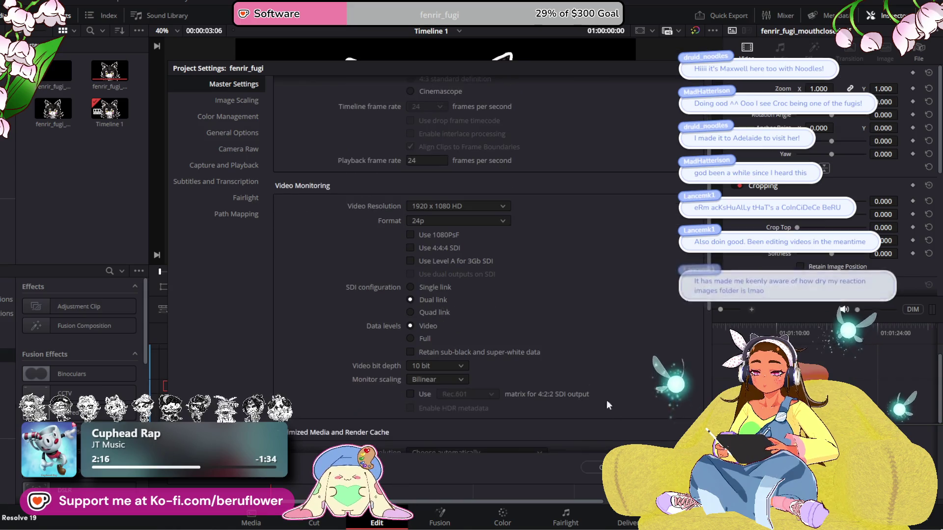
pyautogui.click(673, 467)
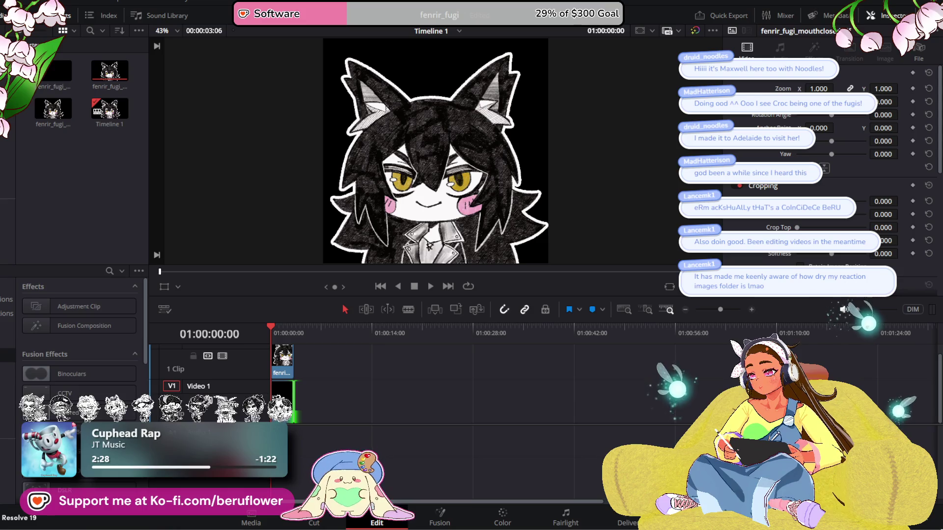
pyautogui.click(7, 370)
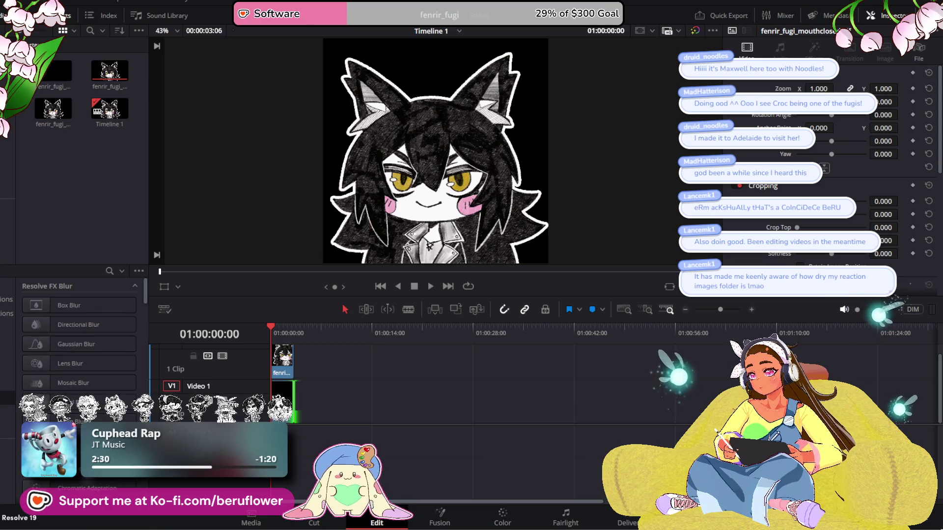
# Browse Titles and Transitions, select the wolf-girl clip, then select MrJustinEdits' Paper Animator
pyautogui.click(8, 327)
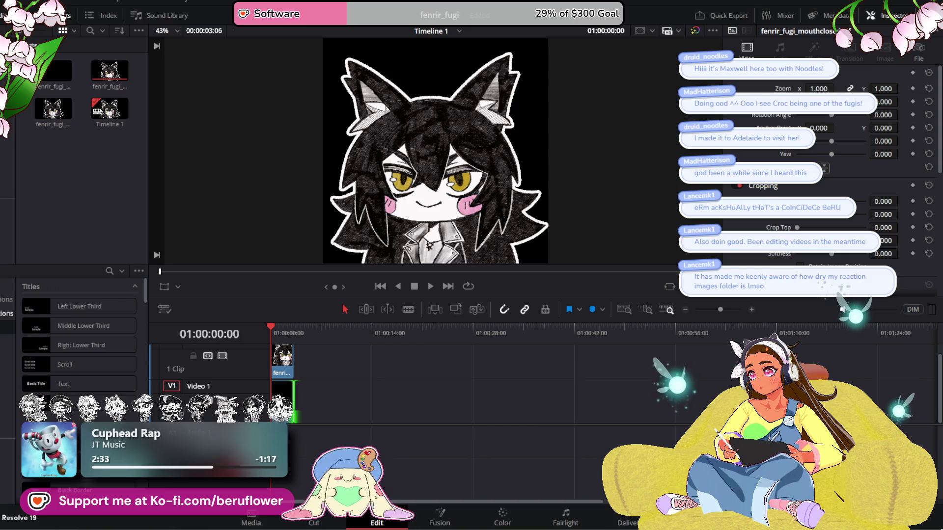
pyautogui.click(8, 299)
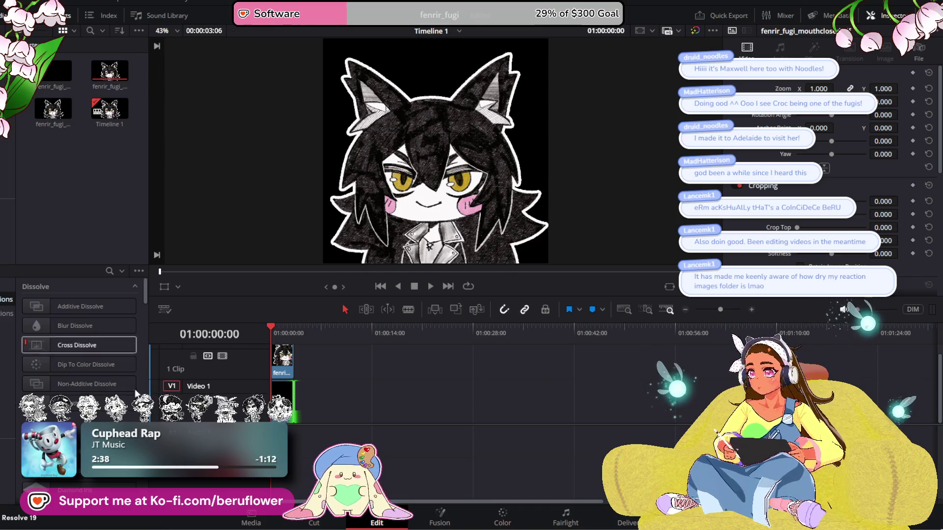
pyautogui.click(282, 400)
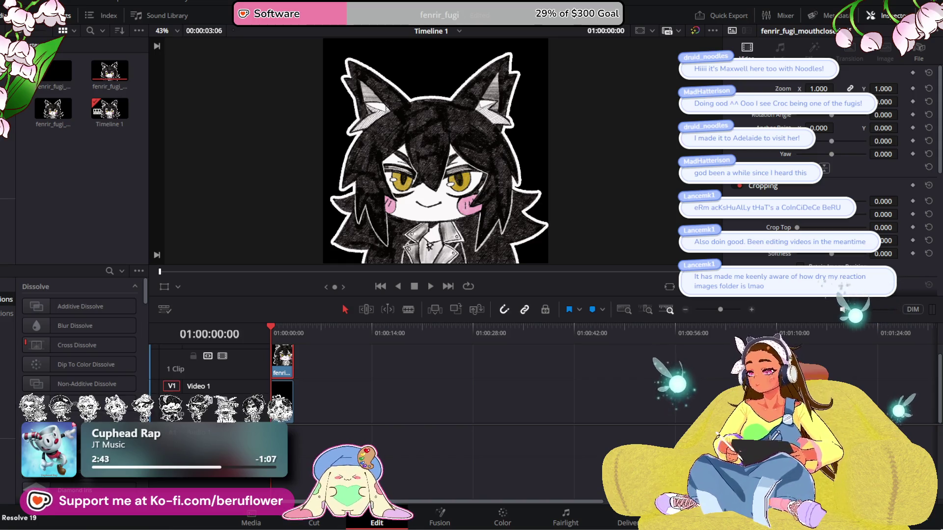
pyautogui.scroll(-10, 79, 344)
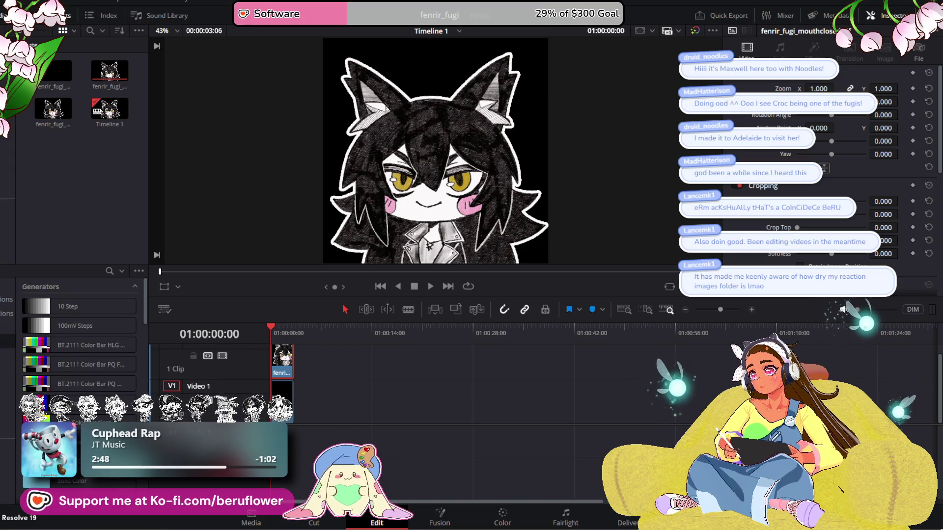
pyautogui.scroll(-10, 79, 344)
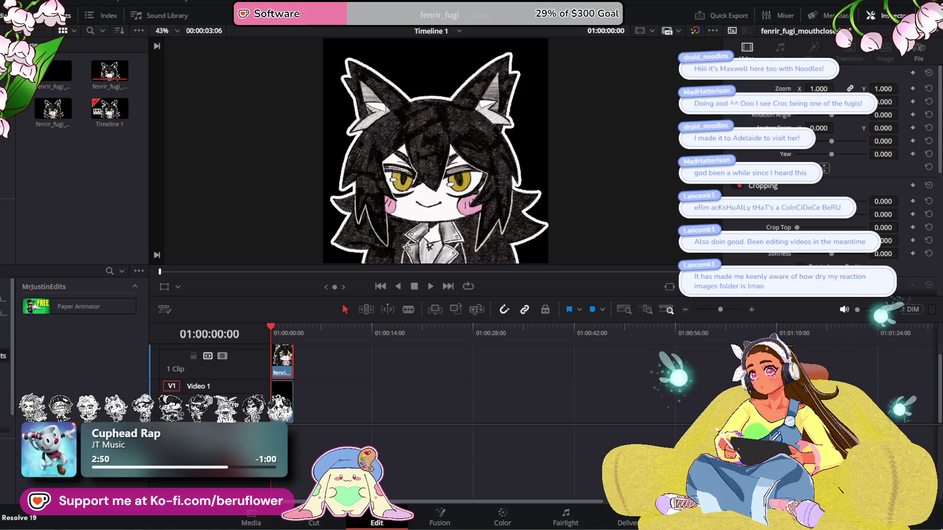
pyautogui.click(57, 310)
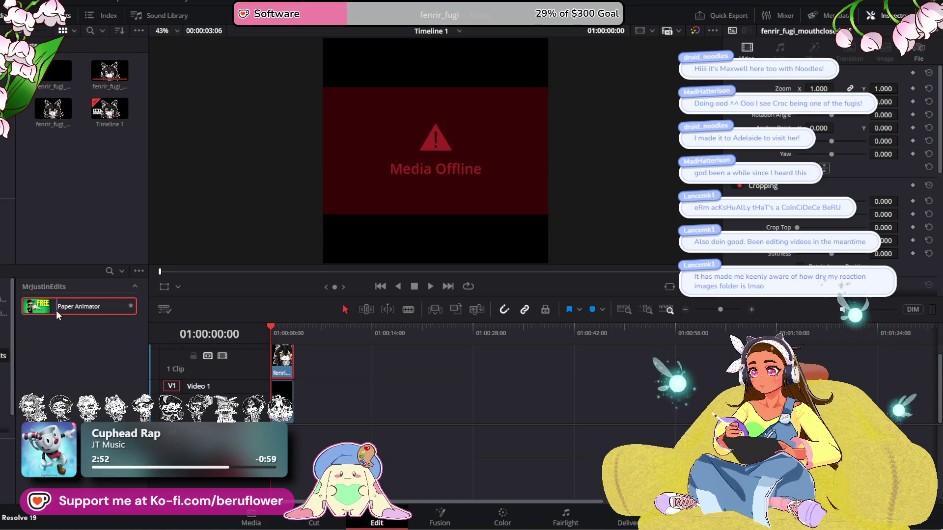
# Try Paper Animator at the timeline start, scrub the preview, then undo it
pyautogui.moveTo(55, 305)
pyautogui.mouseDown()
pyautogui.moveTo(225, 377)
pyautogui.moveTo(288, 363)
pyautogui.moveTo(276, 362)
pyautogui.moveTo(311, 373)
pyautogui.moveTo(96, 304)
pyautogui.moveTo(167, 352)
pyautogui.moveTo(256, 390)
pyautogui.moveTo(269, 369)
pyautogui.mouseUp()
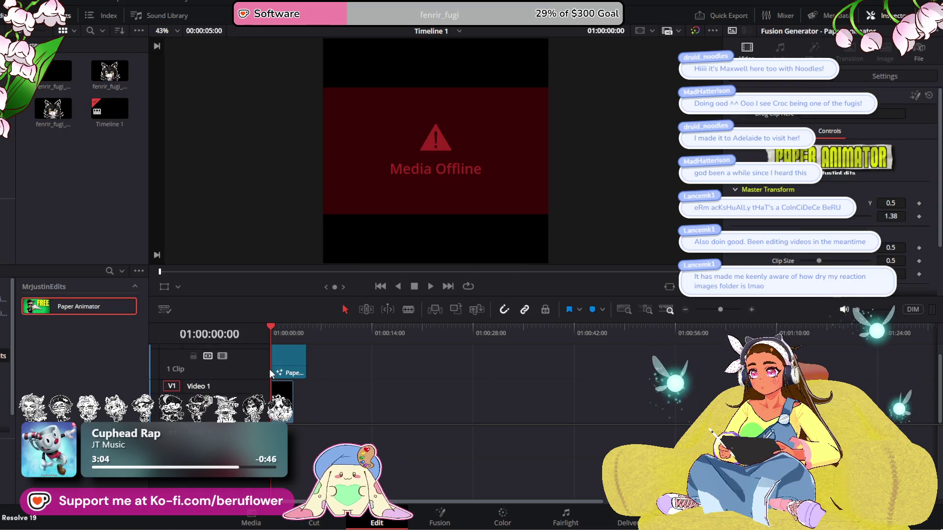
pyautogui.moveTo(273, 325)
pyautogui.mouseDown()
pyautogui.moveTo(288, 328)
pyautogui.moveTo(272, 326)
pyautogui.mouseUp()
pyautogui.hotkey('ctrl', 'z')
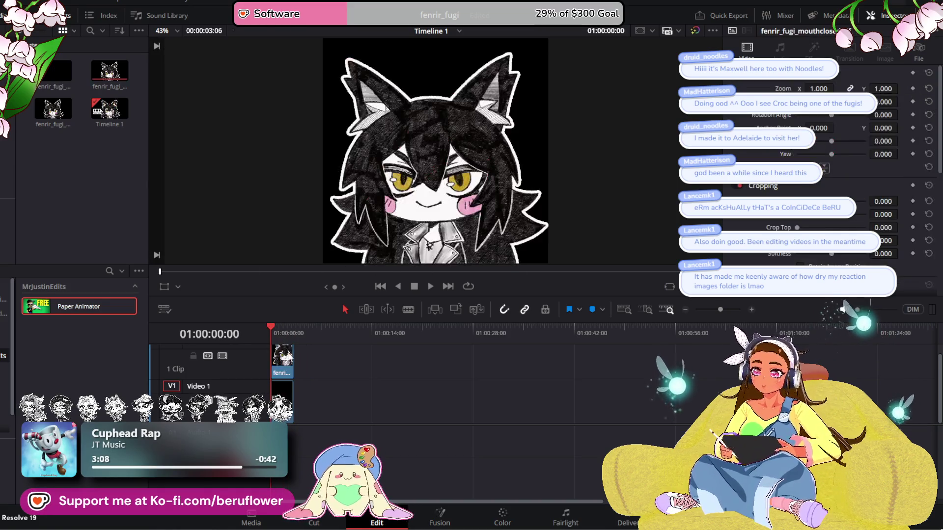
# Preview the talking wolf-girl clip alone, return to Timeline 1, and switch to Clip Studio Paint
pyautogui.click(48, 112)
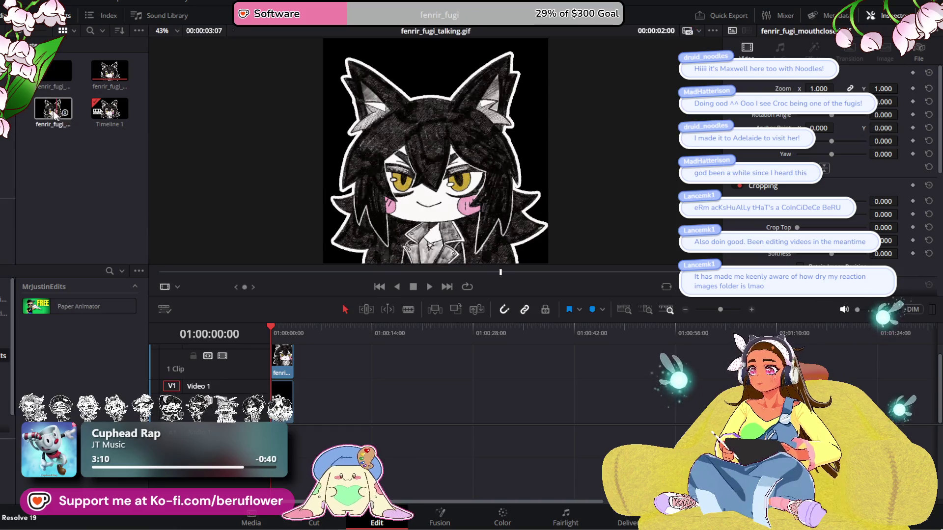
pyautogui.click(68, 152)
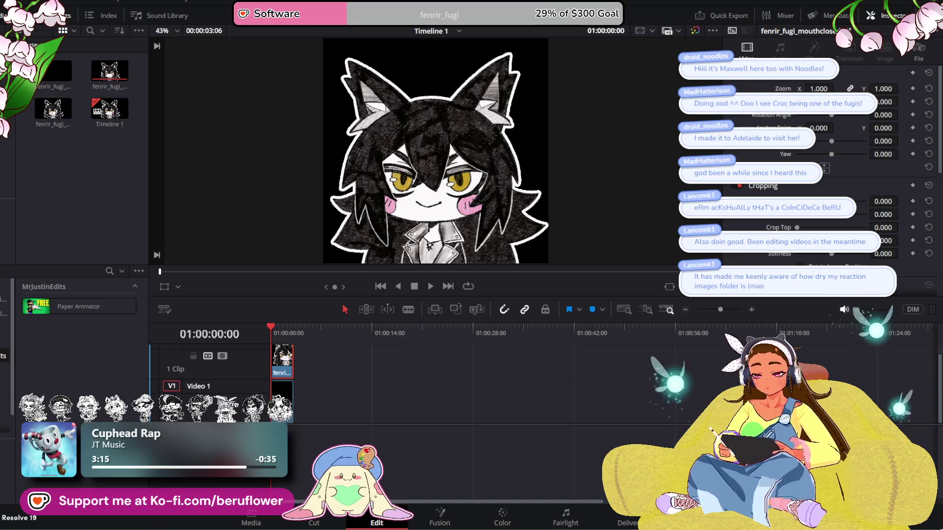
pyautogui.hotkey('alt', 'Tab')
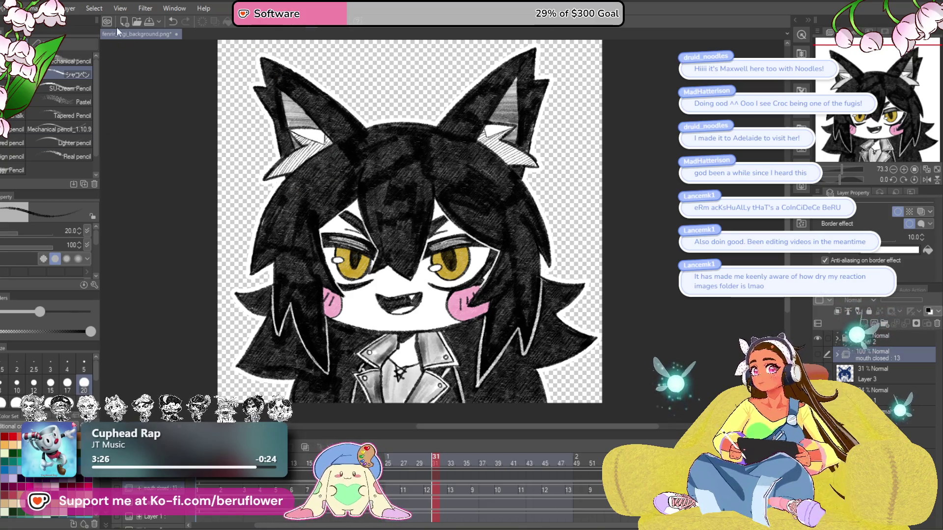
# Open File > Export animation > Image sequence settings and browse for the export folder
pyautogui.click(6, 9)
pyautogui.moveTo(13, 210)
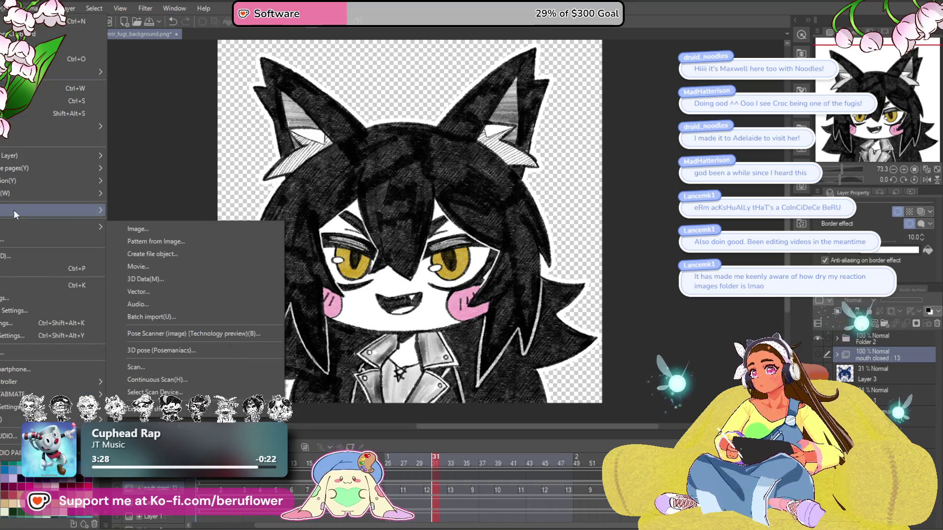
pyautogui.moveTo(16, 178)
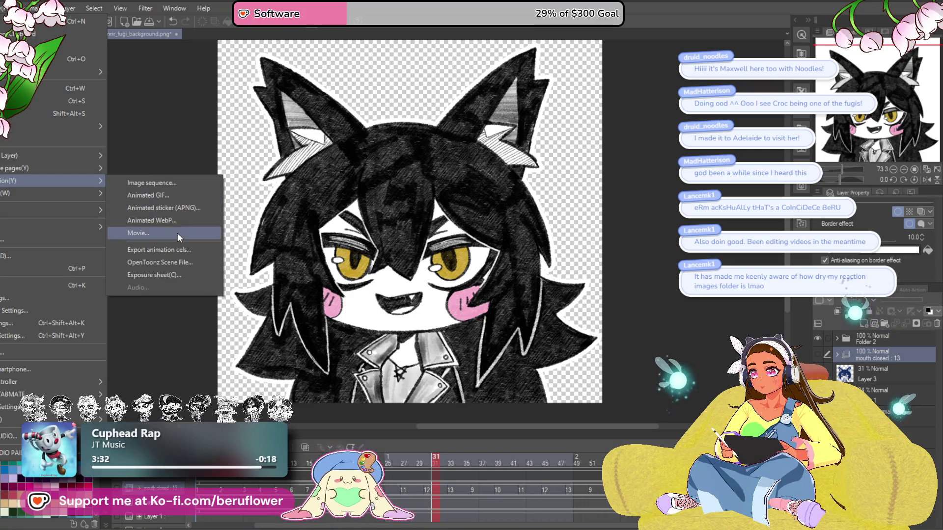
pyautogui.click(171, 184)
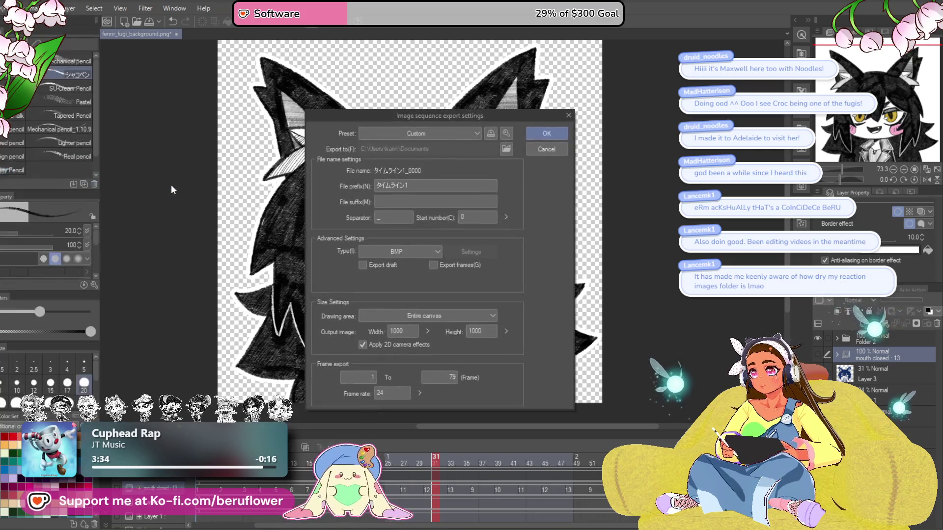
pyautogui.click(505, 151)
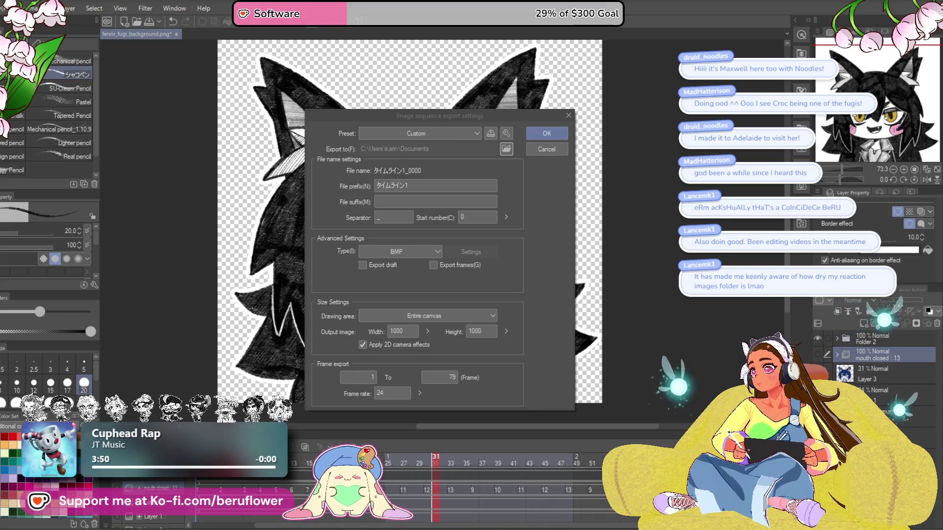
# Target the Talking folder, choose PNG, set prefix fen_talking, enable Export frames, and export
pyautogui.press('Return')
pyautogui.click(443, 187)
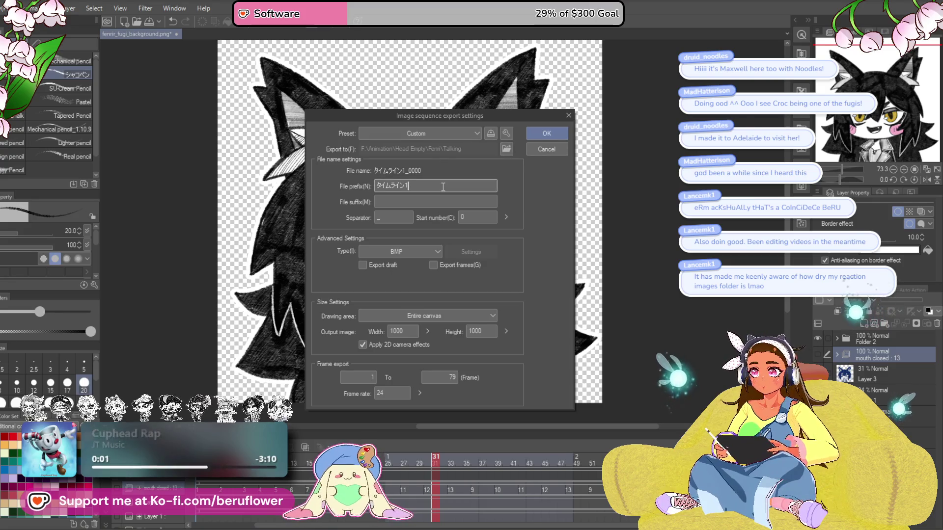
pyautogui.click(432, 251)
pyautogui.click(406, 262)
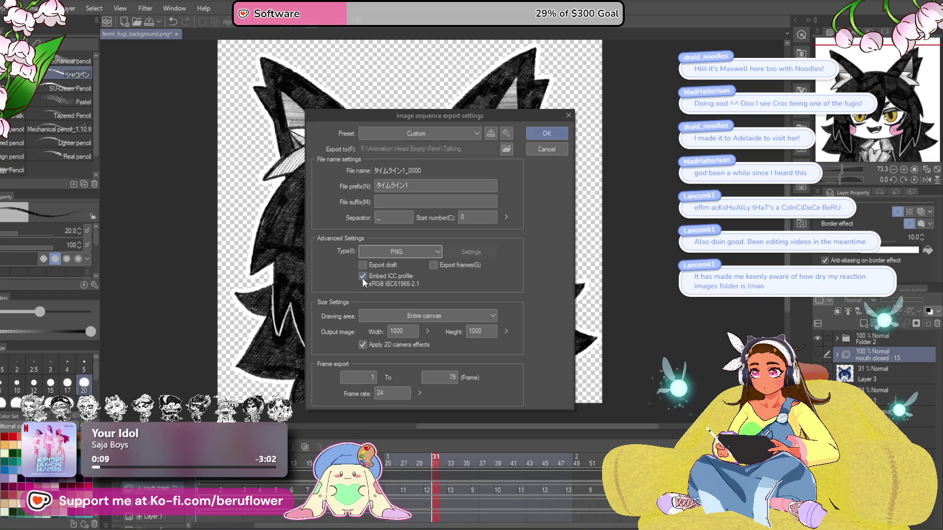
pyautogui.click(415, 185)
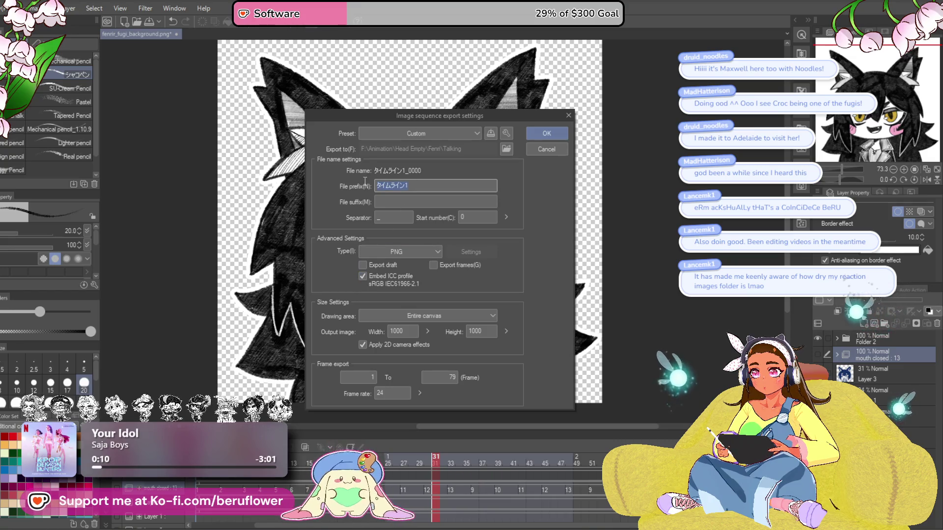
pyautogui.write('fen_')
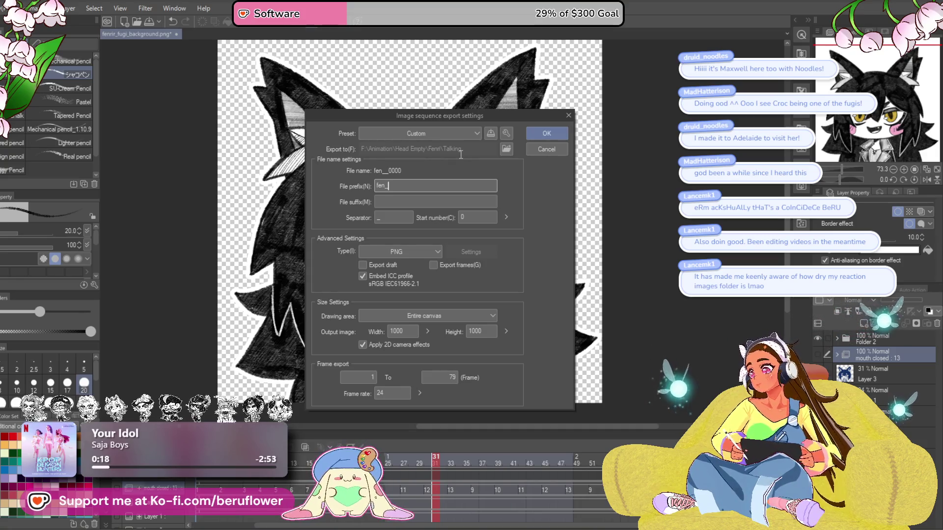
pyautogui.write('talking')
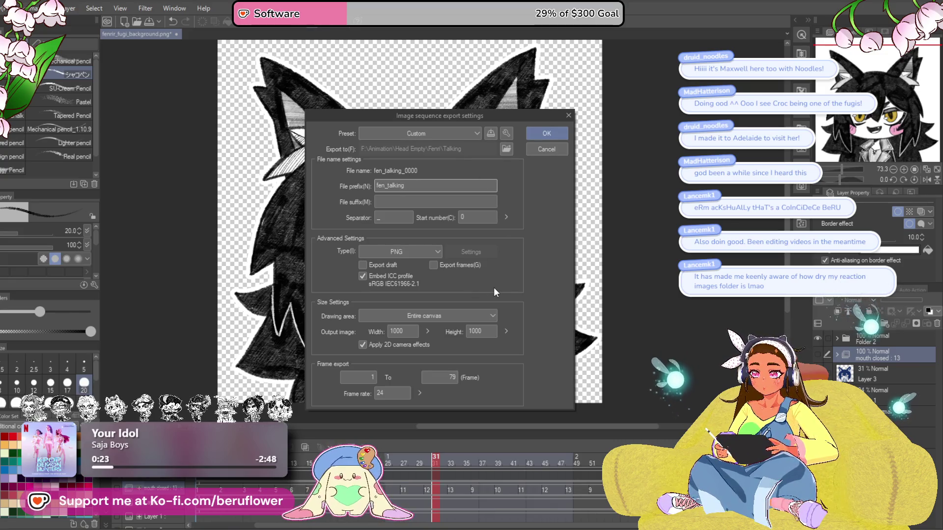
pyautogui.click(438, 269)
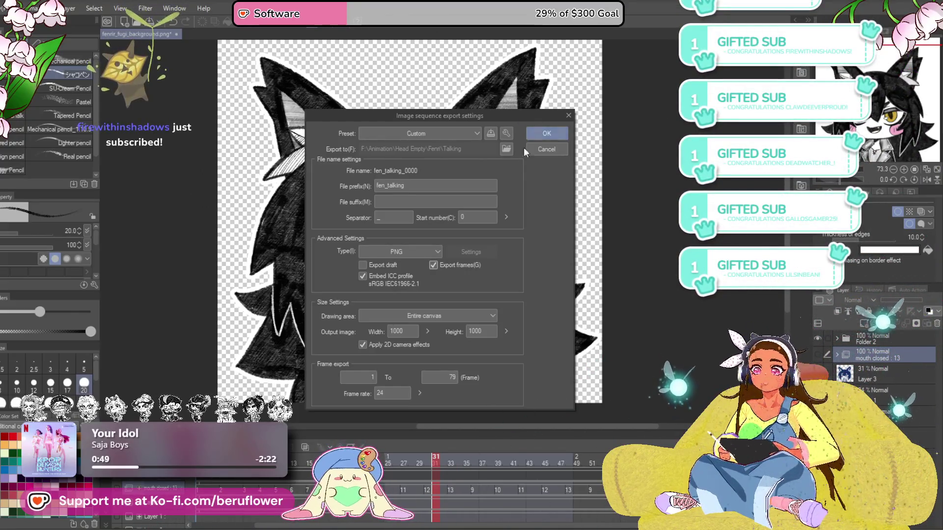
pyautogui.click(536, 133)
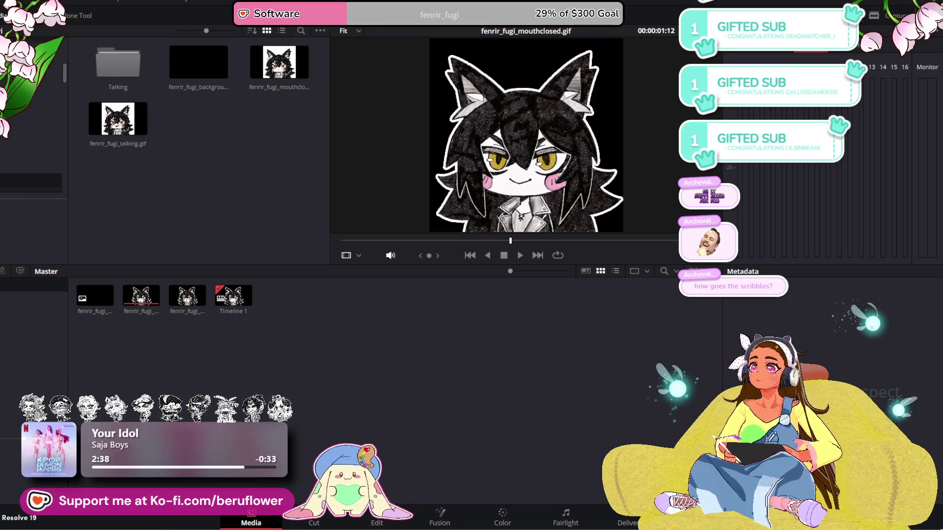
# Set Frame Display Mode to Sequence and add fen_talking from the Talking folder to the Master bin
pyautogui.click(320, 32)
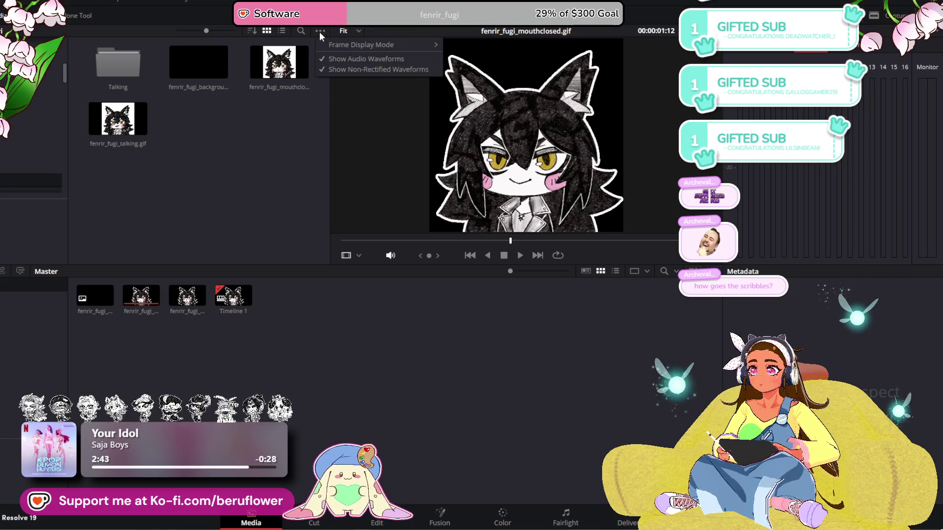
pyautogui.moveTo(340, 44)
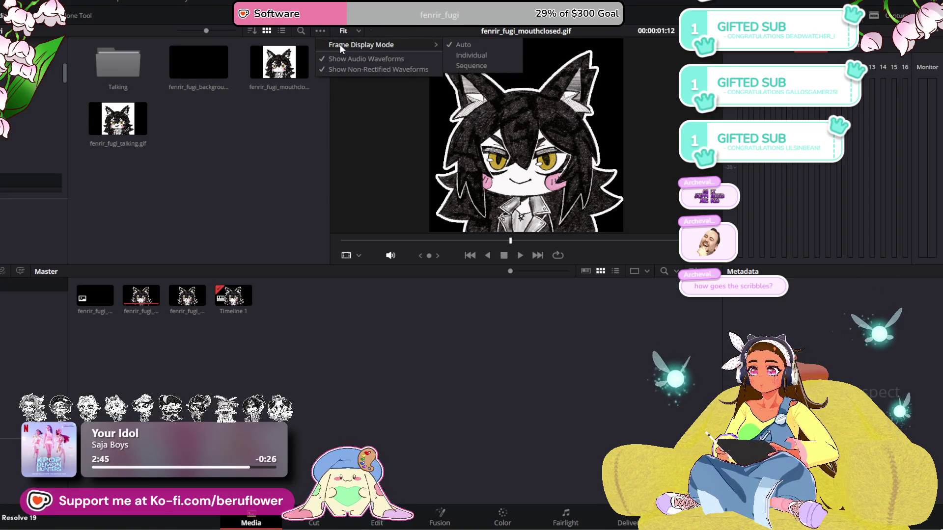
pyautogui.click(488, 71)
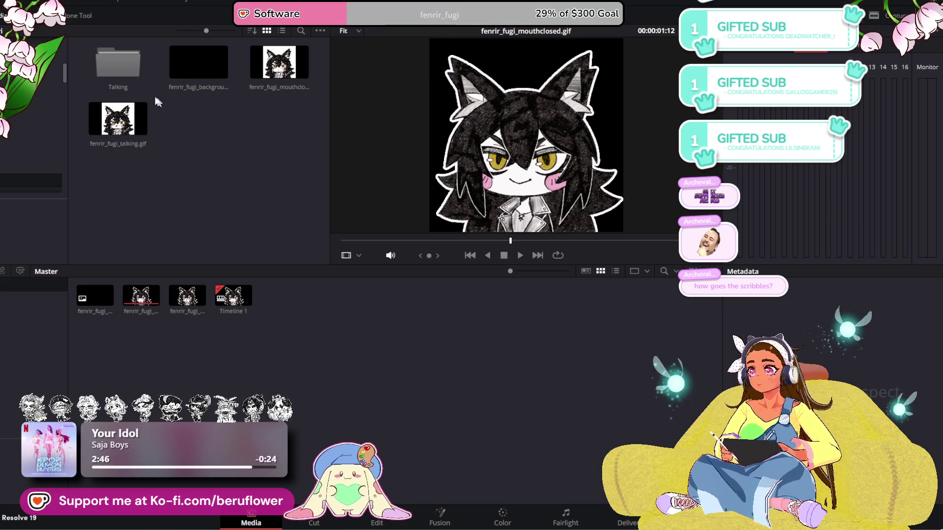
pyautogui.moveTo(128, 64)
pyautogui.mouseDown()
pyautogui.moveTo(188, 126)
pyautogui.moveTo(294, 307)
pyautogui.moveTo(221, 169)
pyautogui.moveTo(139, 61)
pyautogui.moveTo(287, 344)
pyautogui.moveTo(296, 303)
pyautogui.mouseUp()
pyautogui.doubleClick(128, 60)
pyautogui.click(166, 155)
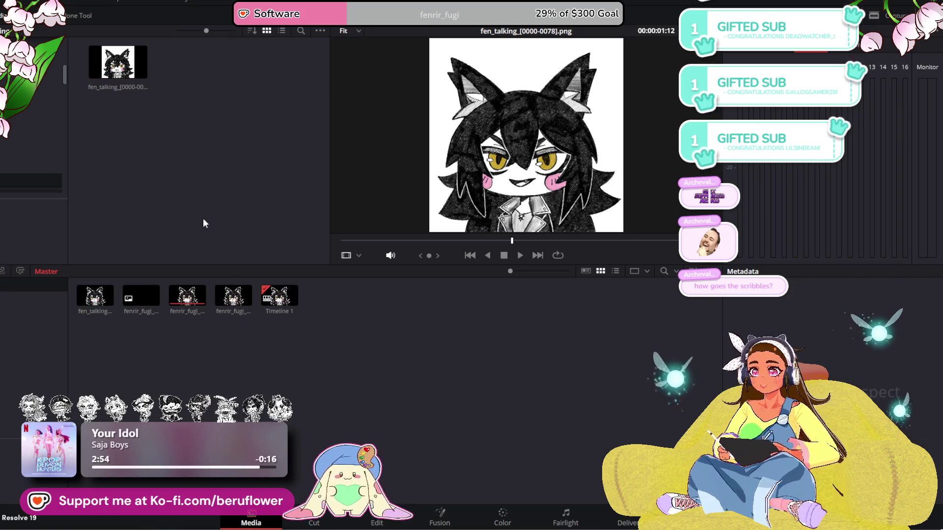
# Preview fenrir_fugi_talking.gif, glance at Clip Studio Paint, and return to the Edit page
pyautogui.click(241, 300)
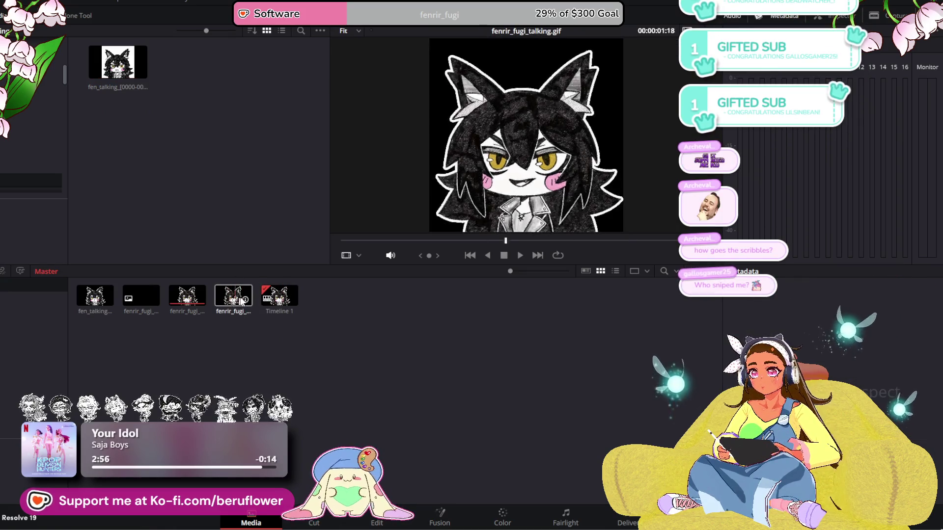
pyautogui.hotkey('alt', 'Tab')
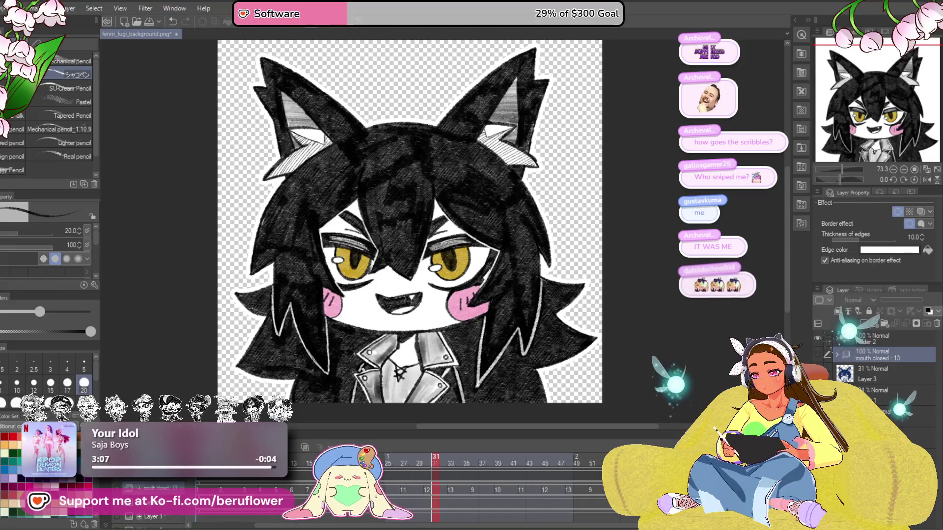
pyautogui.hotkey('alt', 'Tab')
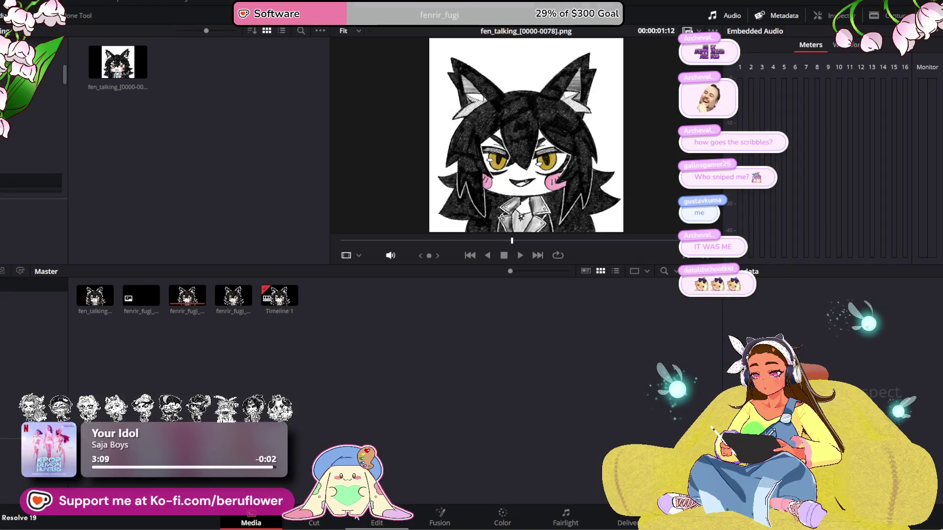
pyautogui.click(377, 522)
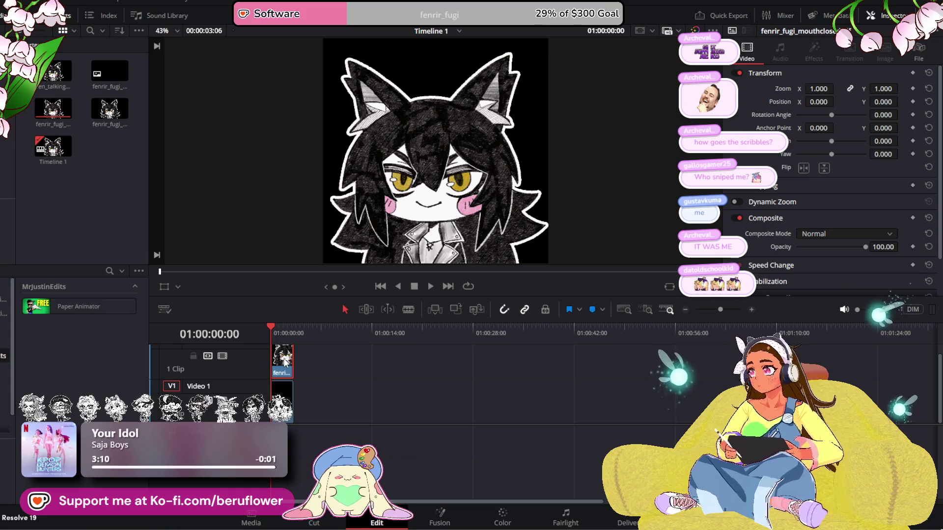
# Delete the old clip, put fen_talking at the timeline start, and add Paper Animator above it
pyautogui.press('Delete')
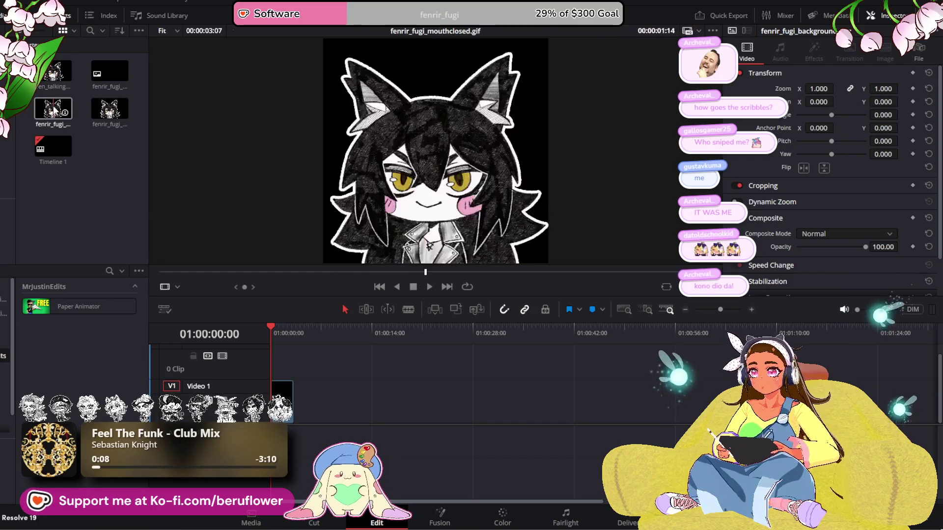
pyautogui.moveTo(54, 76)
pyautogui.mouseDown()
pyautogui.moveTo(236, 334)
pyautogui.moveTo(276, 364)
pyautogui.mouseUp()
pyautogui.moveTo(53, 305)
pyautogui.mouseDown()
pyautogui.moveTo(246, 403)
pyautogui.moveTo(303, 350)
pyautogui.moveTo(288, 349)
pyautogui.mouseUp()
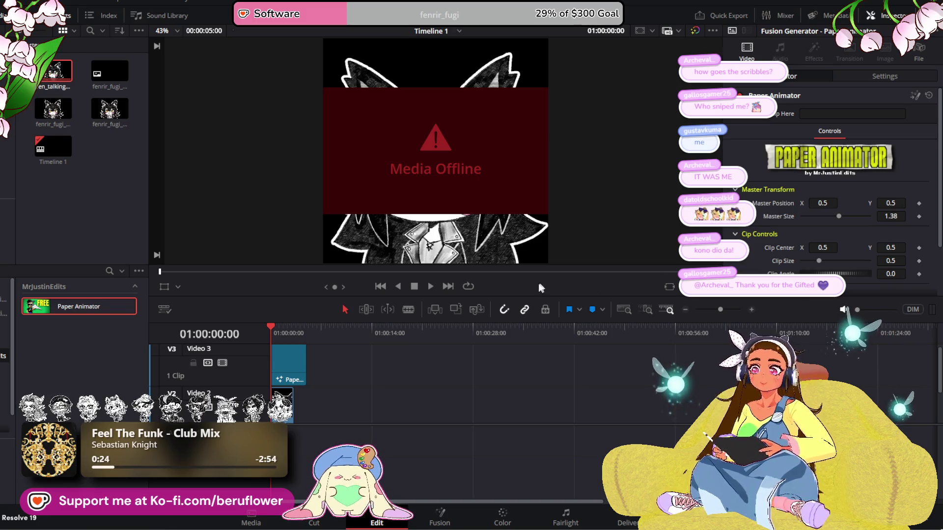
# Scrub the timeline start and preview the Paper Animator generator on its own
pyautogui.moveTo(268, 328)
pyautogui.mouseDown()
pyautogui.moveTo(287, 330)
pyautogui.moveTo(271, 328)
pyautogui.mouseUp()
pyautogui.click(84, 306)
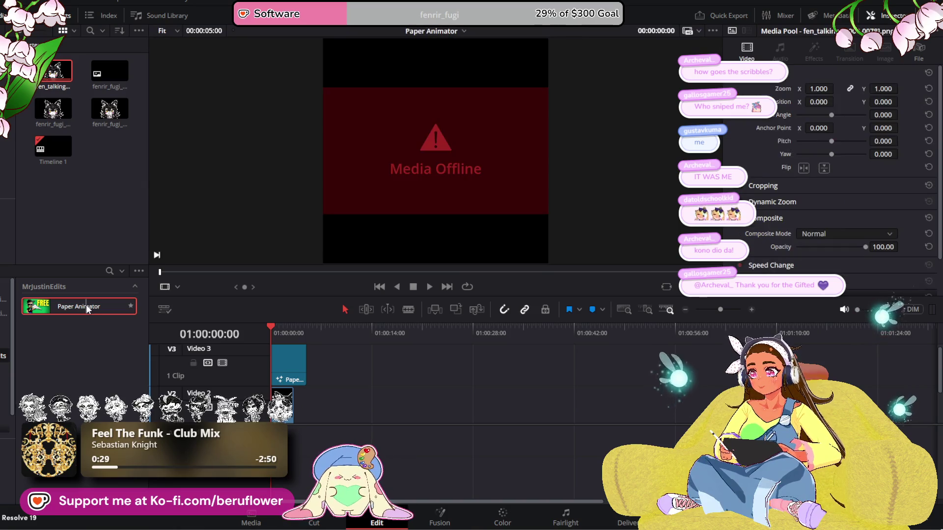
pyautogui.scroll(-2, 755, 137)
pyautogui.scroll(2, 754, 137)
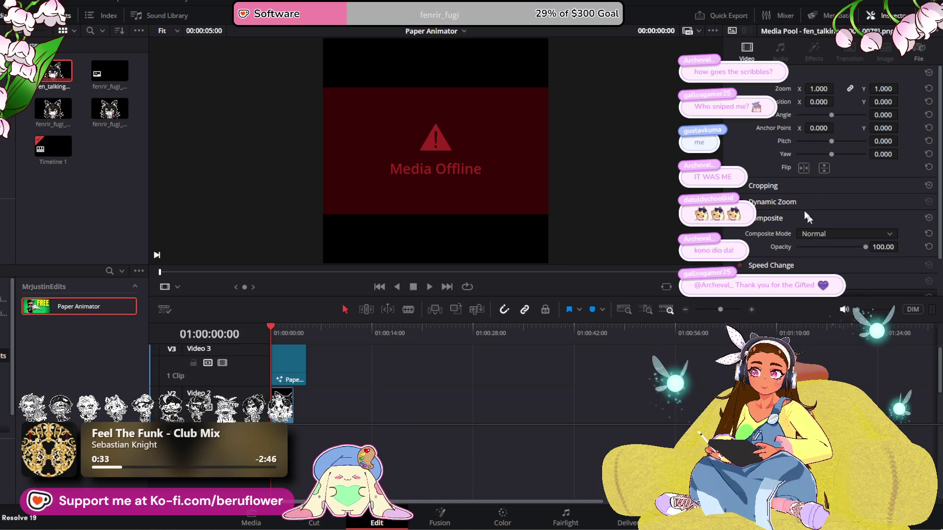
# Select the Paper Animator clip, review its Inspector controls, then delete it from Video 3
pyautogui.click(294, 371)
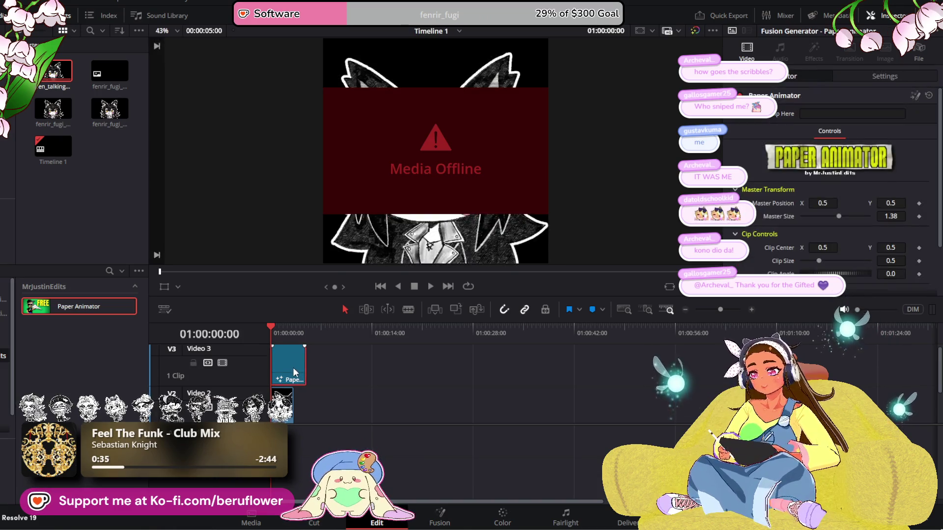
pyautogui.click(884, 76)
pyautogui.click(781, 76)
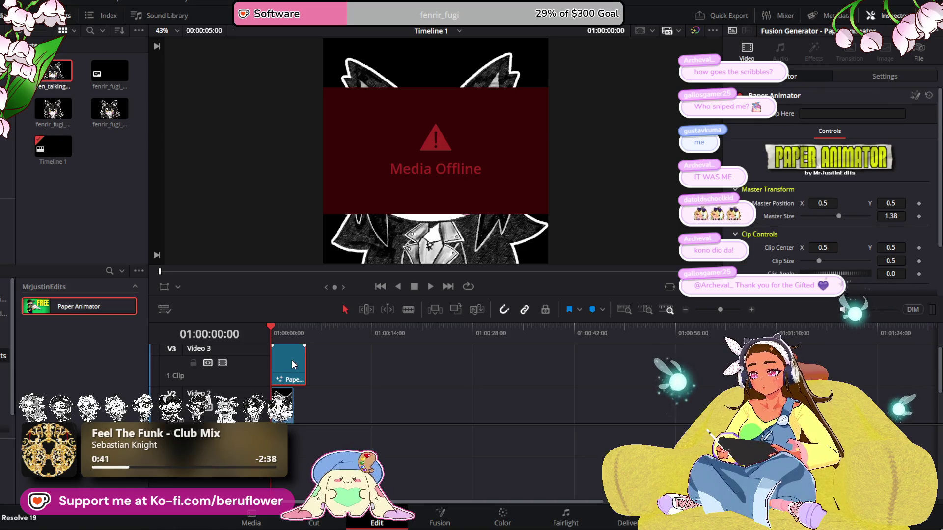
pyautogui.moveTo(289, 360)
pyautogui.mouseDown()
pyautogui.moveTo(314, 362)
pyautogui.moveTo(293, 363)
pyautogui.mouseUp()
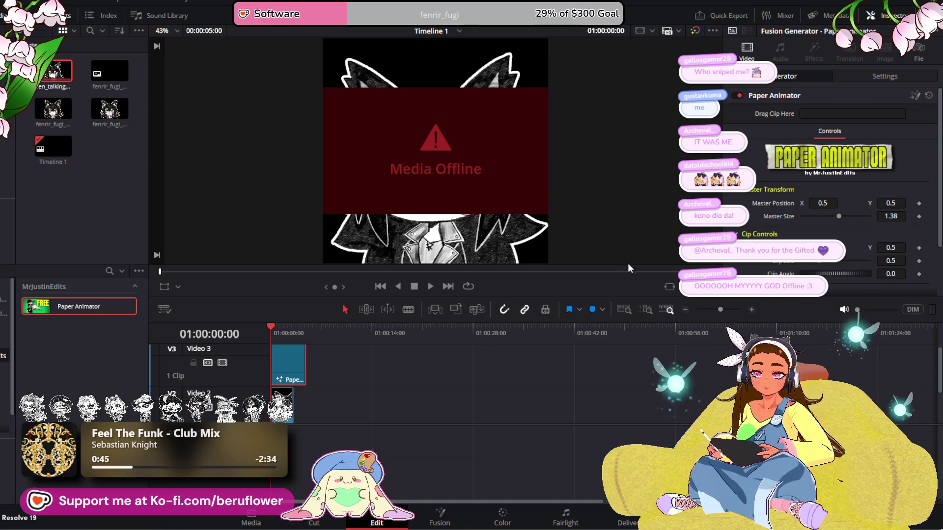
pyautogui.scroll(-2, 750, 238)
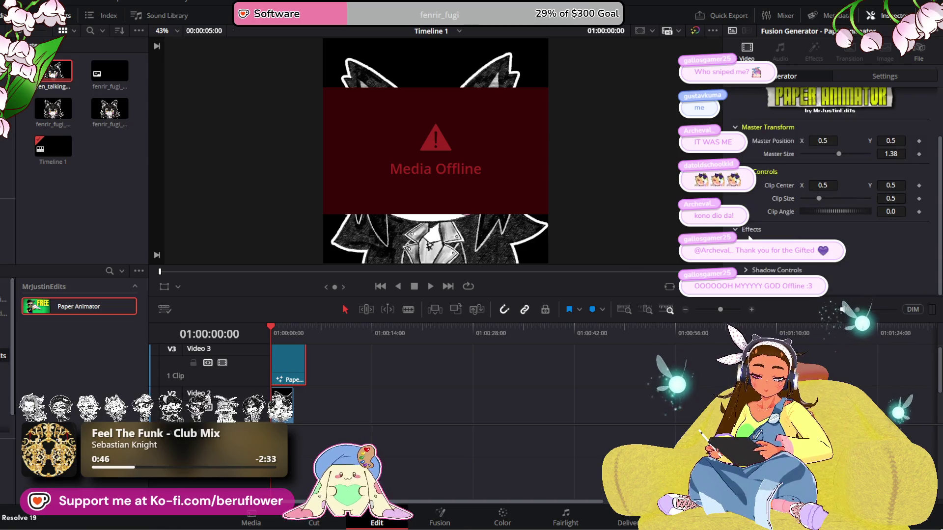
pyautogui.scroll(2, 750, 237)
pyautogui.scroll(-2, 749, 236)
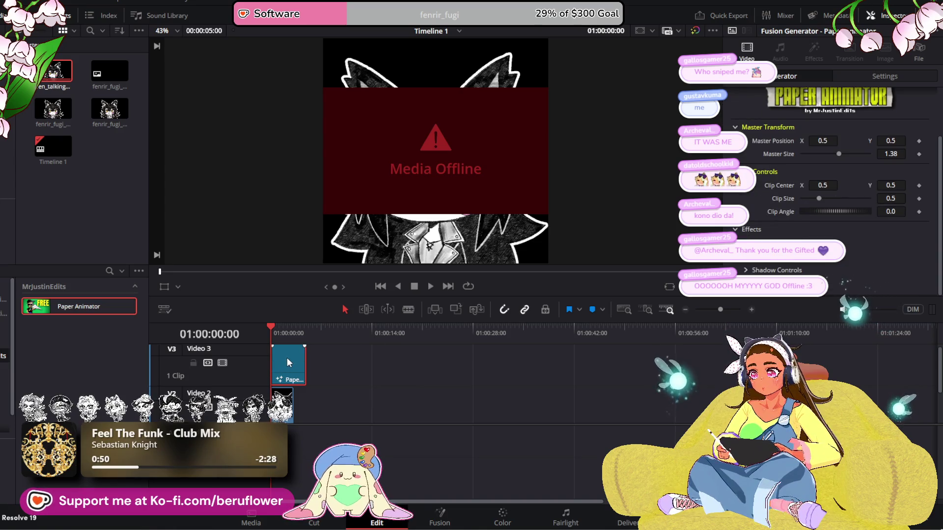
pyautogui.press('Delete')
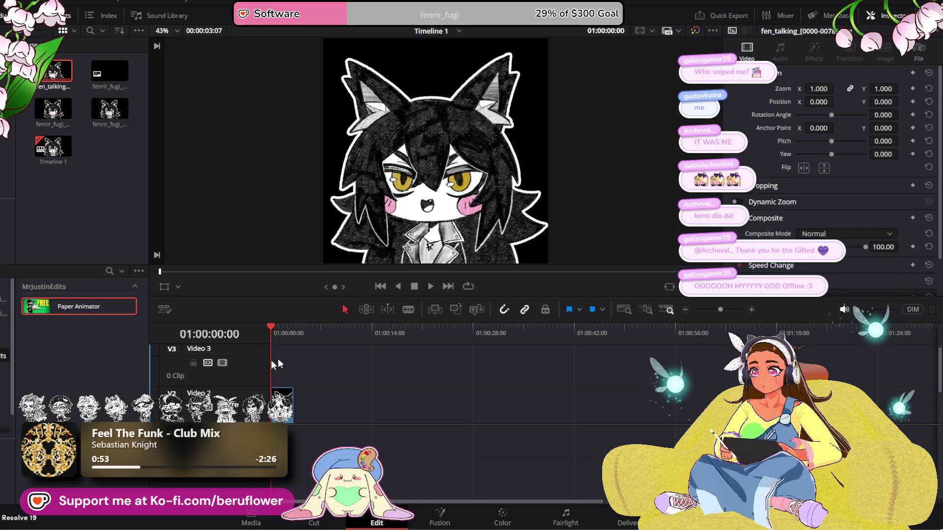
# Deselect the Paper Animator entry in the Effects Library
pyautogui.click(69, 349)
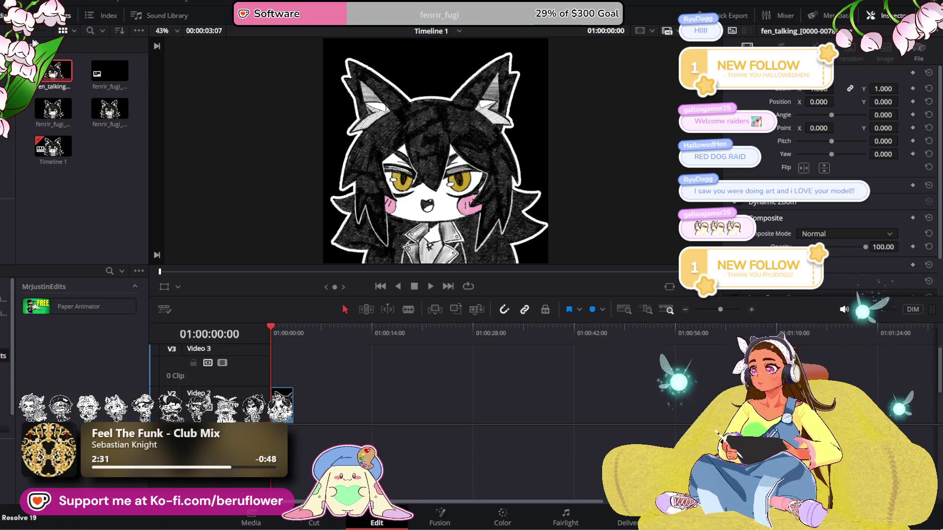
# Open the startingsoon_illustration project from Open Recent Project
pyautogui.hotkey('alt', 'f')
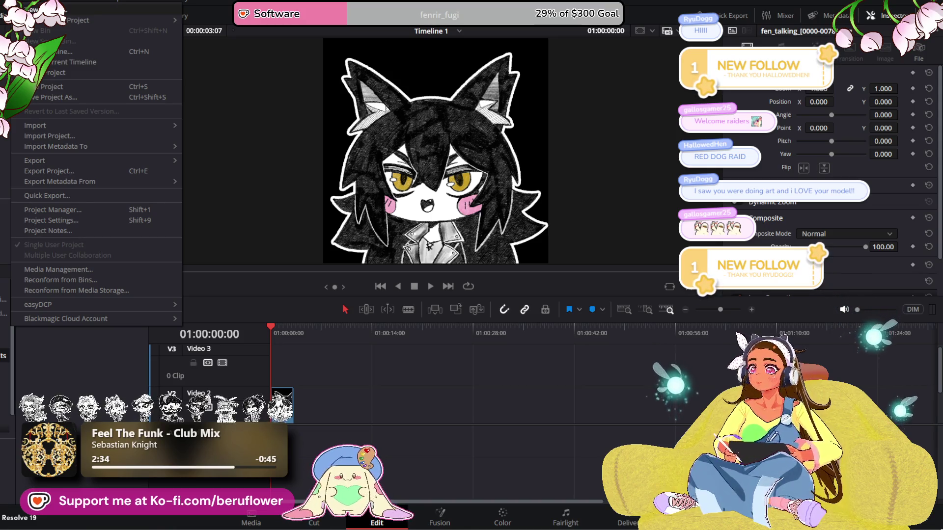
pyautogui.moveTo(49, 20)
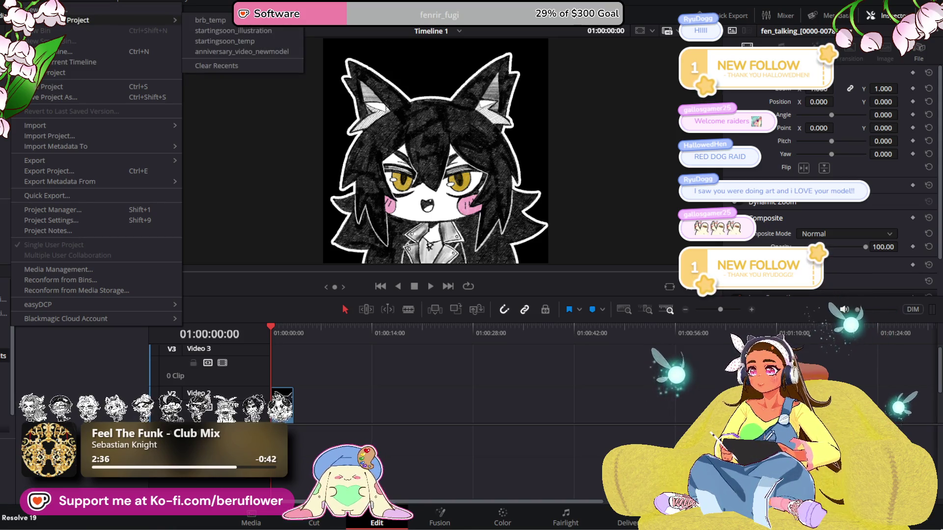
pyautogui.click(257, 31)
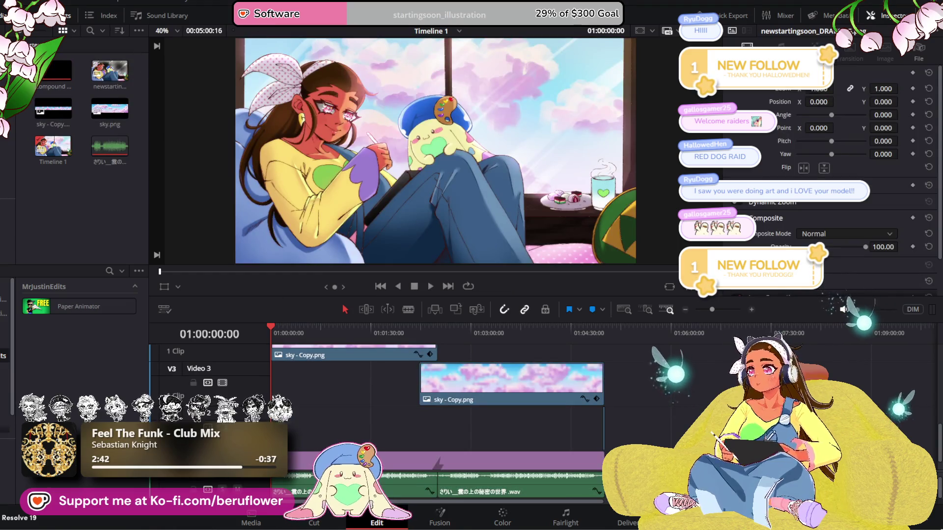
# Open the startingsoon_temp project instead and scrub through its Starting Soon timeline
pyautogui.click(20, 4)
pyautogui.moveTo(51, 22)
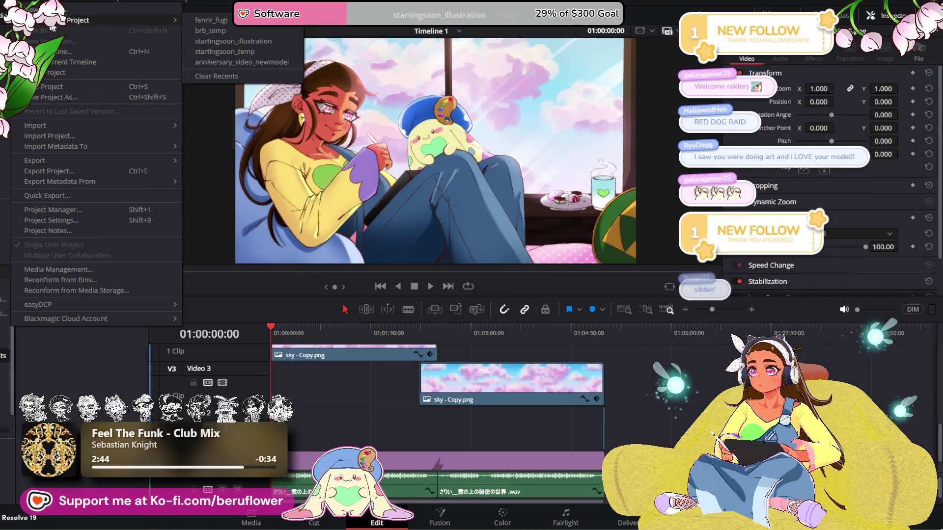
pyautogui.click(225, 51)
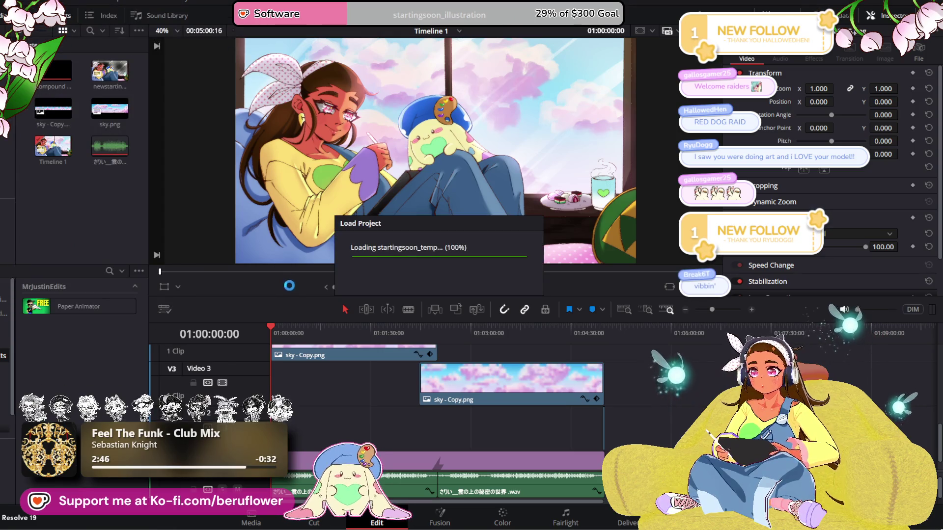
pyautogui.moveTo(273, 325); pyautogui.dragTo(293, 329)
pyautogui.scroll(1, 330, 417)
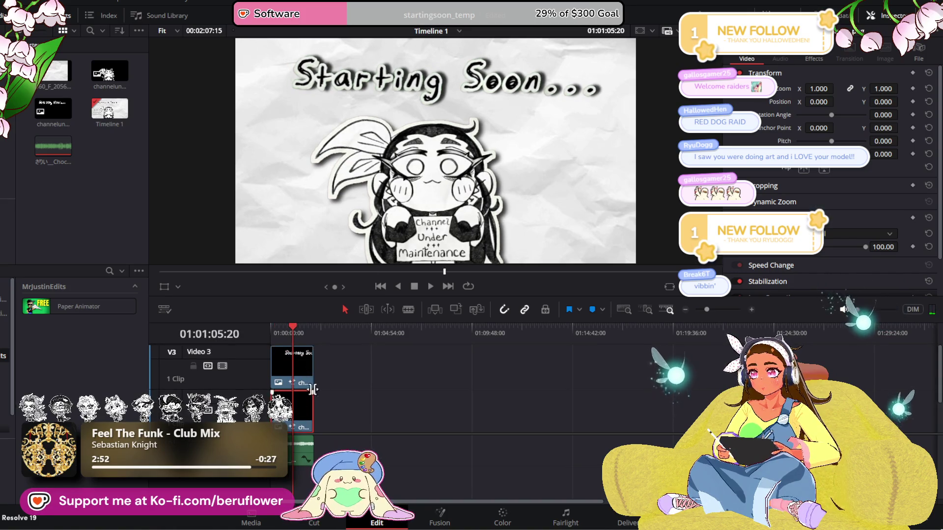
pyautogui.scroll(-1, 332, 408)
pyautogui.moveTo(293, 327); pyautogui.dragTo(271, 334)
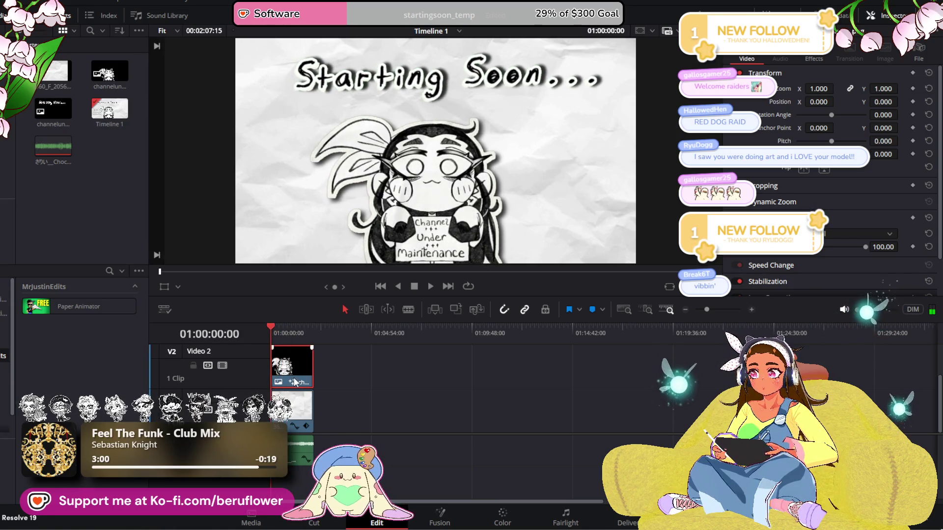
pyautogui.click(293, 408)
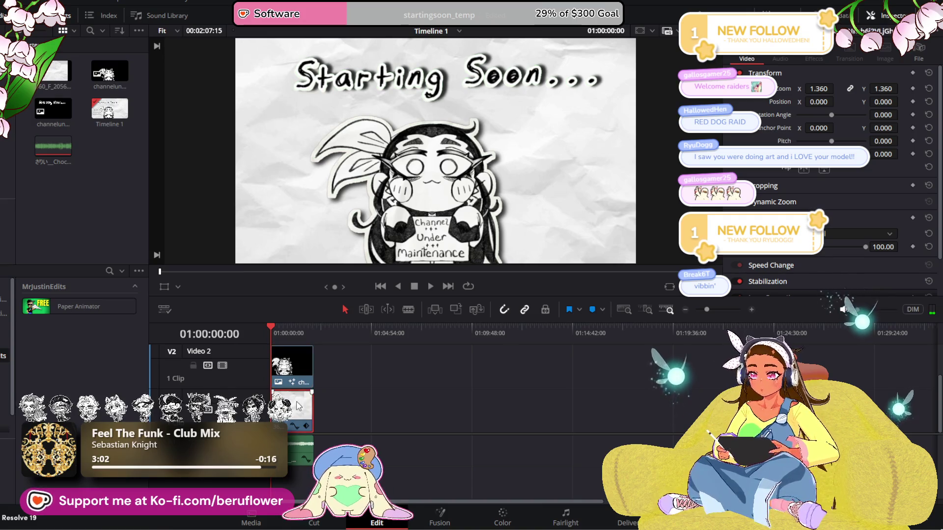
pyautogui.moveTo(269, 332)
pyautogui.mouseDown()
pyautogui.moveTo(317, 340)
pyautogui.moveTo(264, 334)
pyautogui.mouseUp()
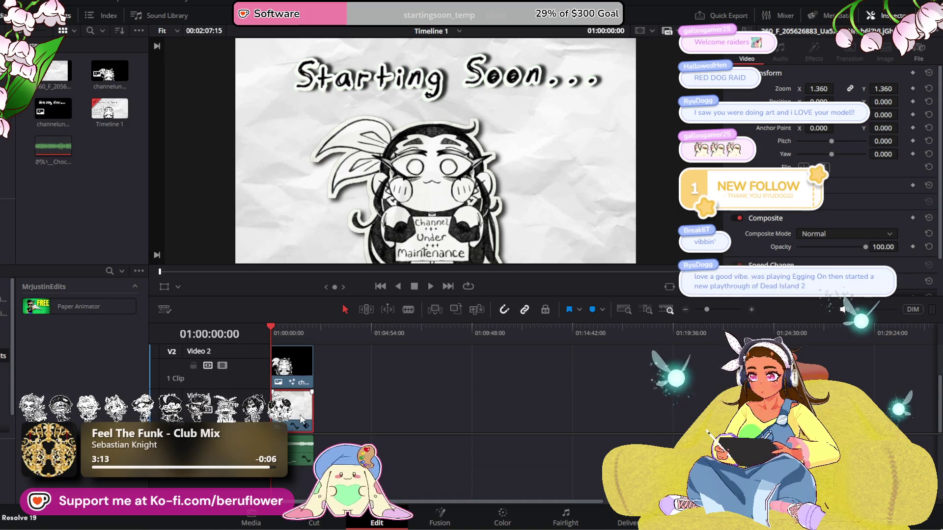
pyautogui.click(293, 379)
pyautogui.scroll(1, 290, 382)
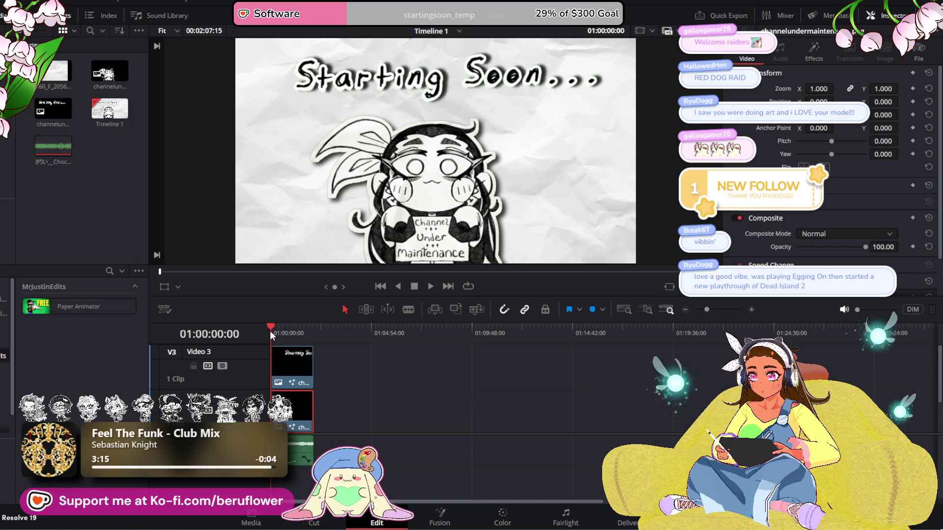
pyautogui.moveTo(280, 339); pyautogui.dragTo(286, 336)
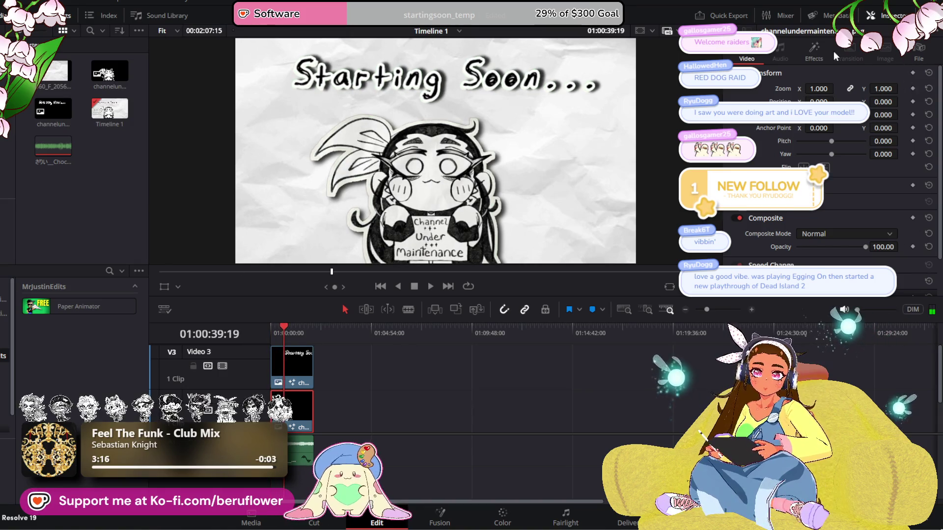
pyautogui.click(812, 55)
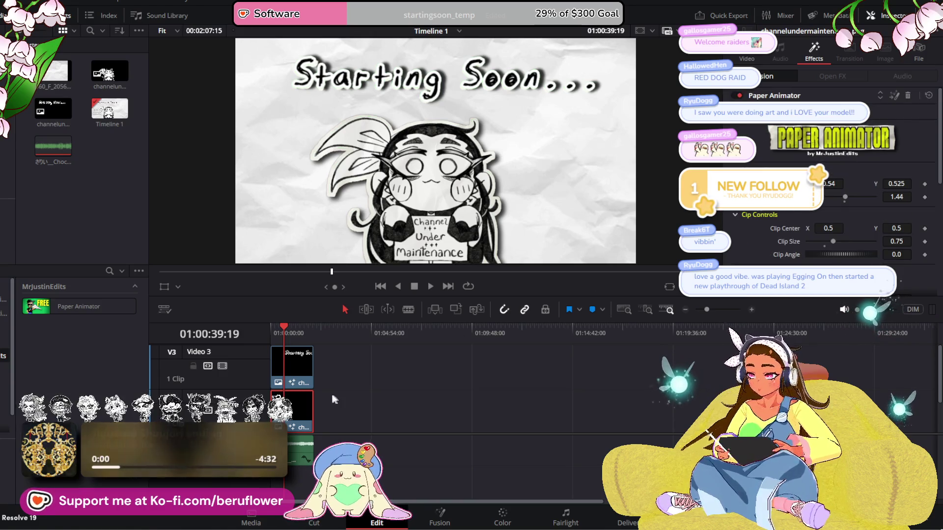
pyautogui.click(106, 111)
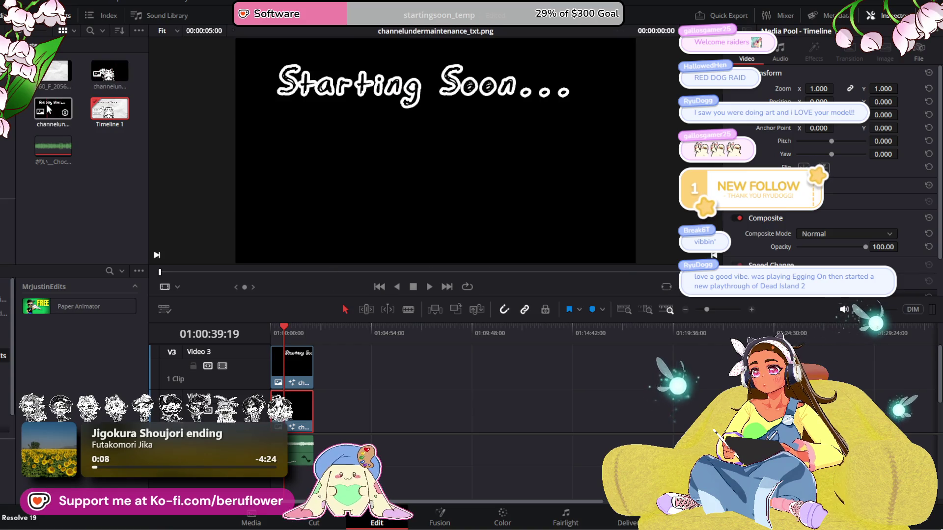
pyautogui.click(118, 188)
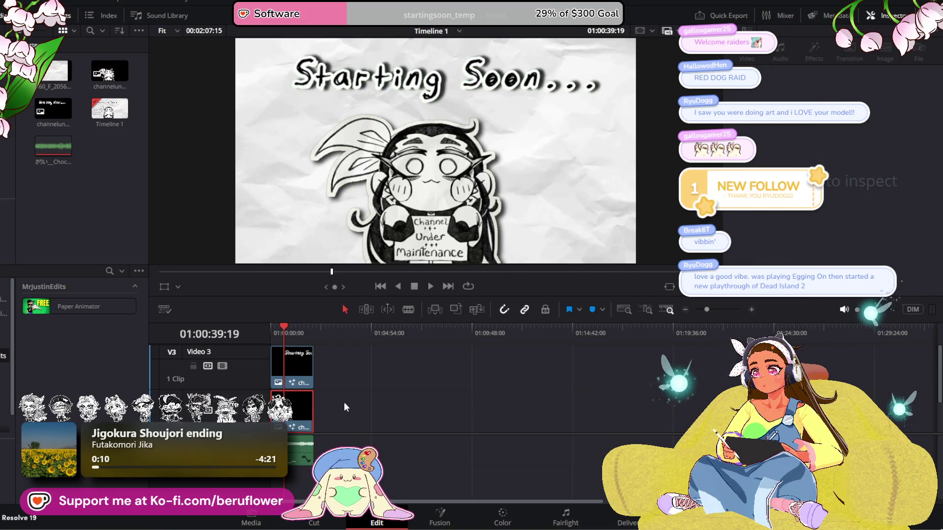
pyautogui.click(295, 413)
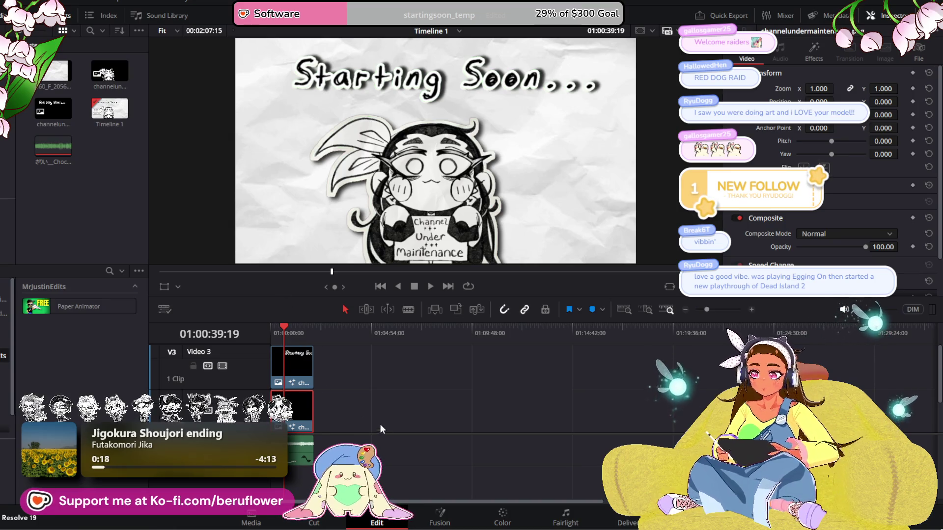
pyautogui.click(94, 205)
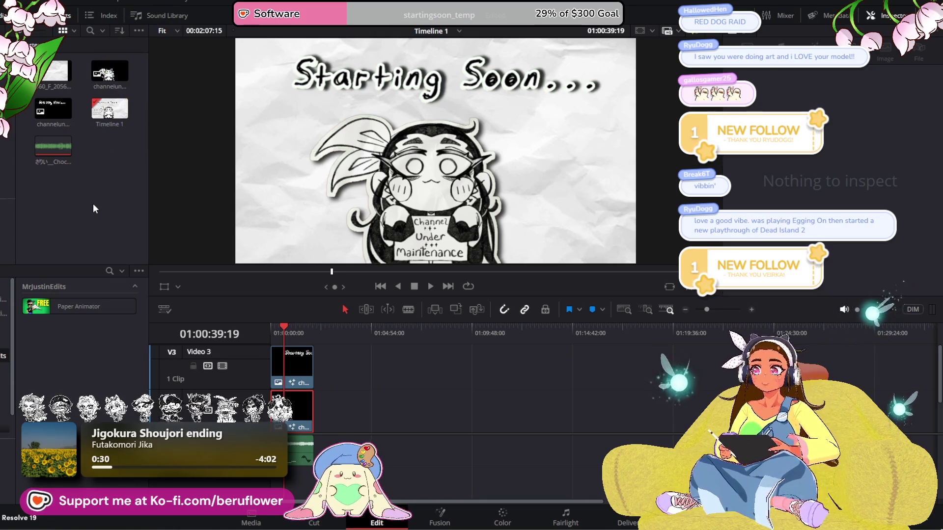
pyautogui.click(20, 2)
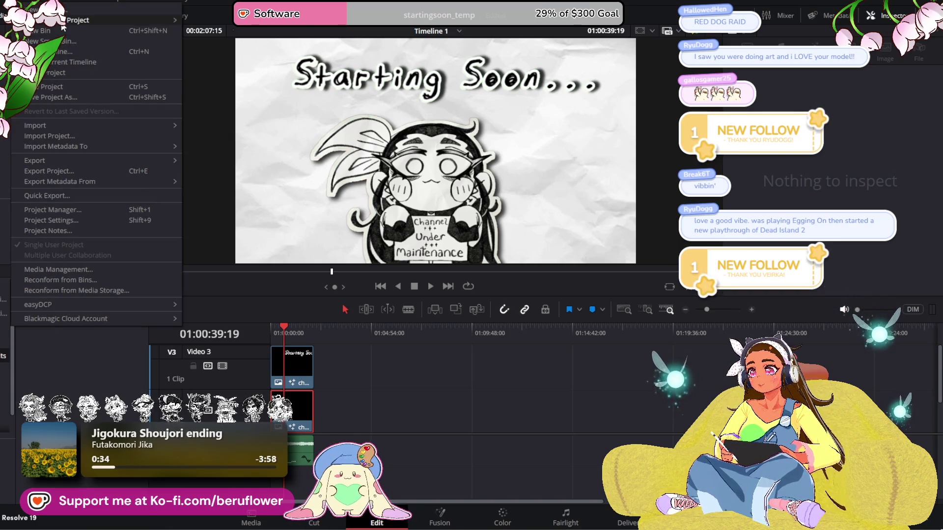
pyautogui.moveTo(62, 22)
pyautogui.click(247, 33)
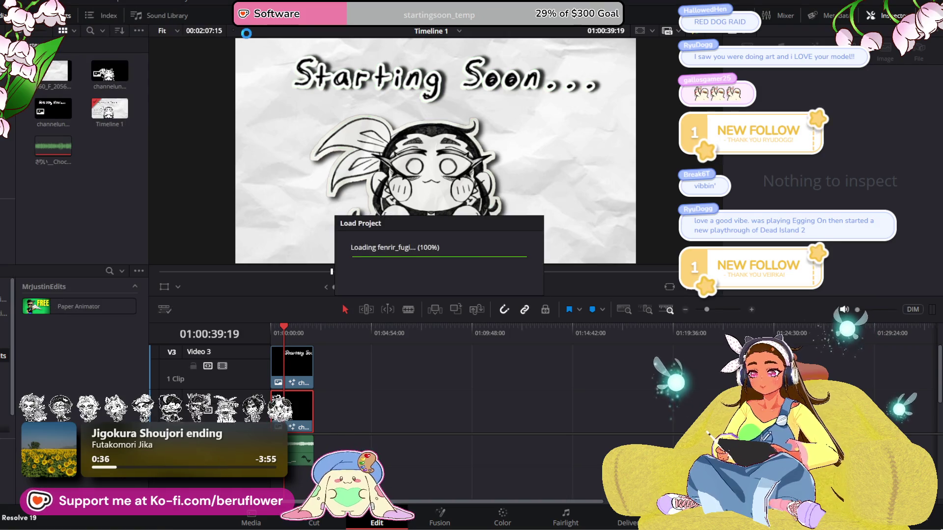
pyautogui.click(70, 309)
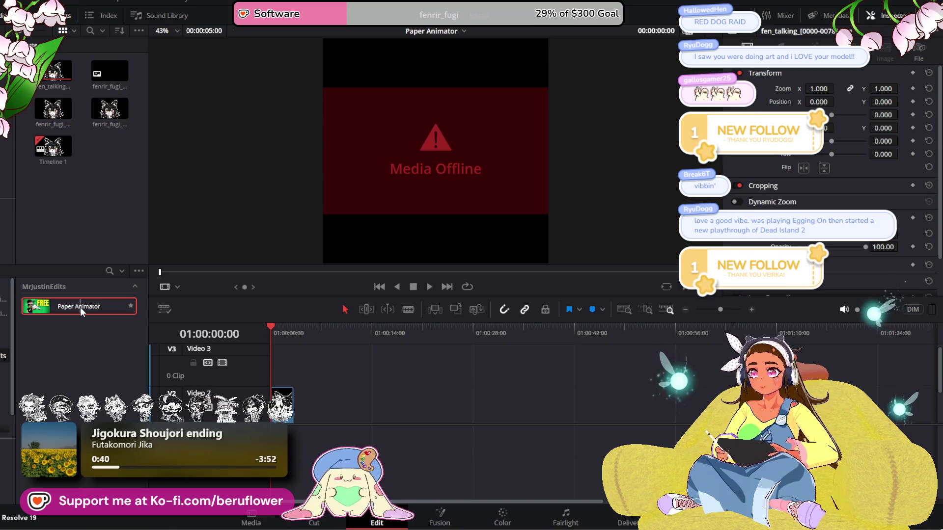
pyautogui.click(61, 184)
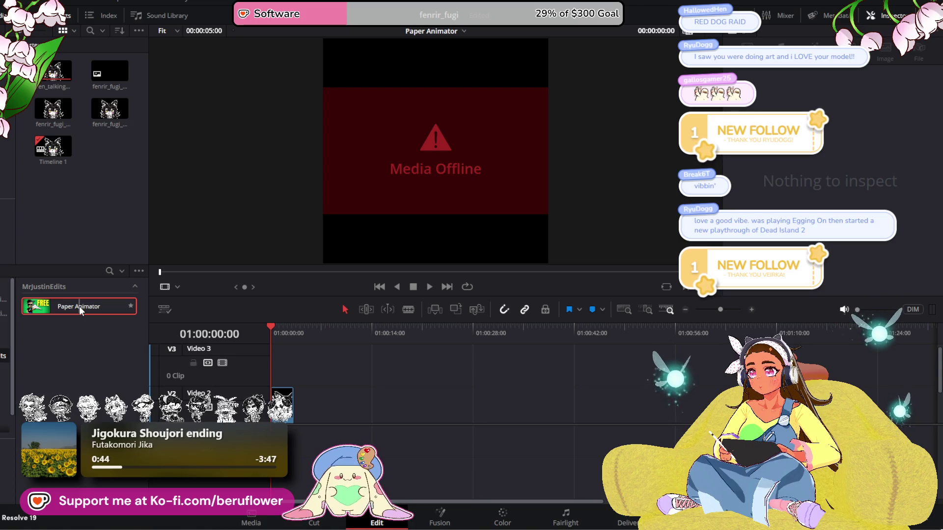
pyautogui.click(30, 2)
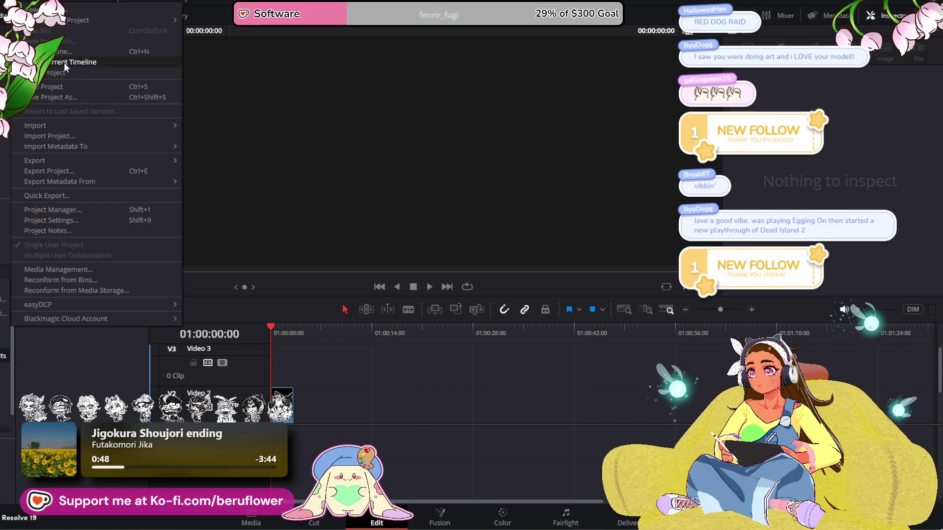
pyautogui.moveTo(67, 22)
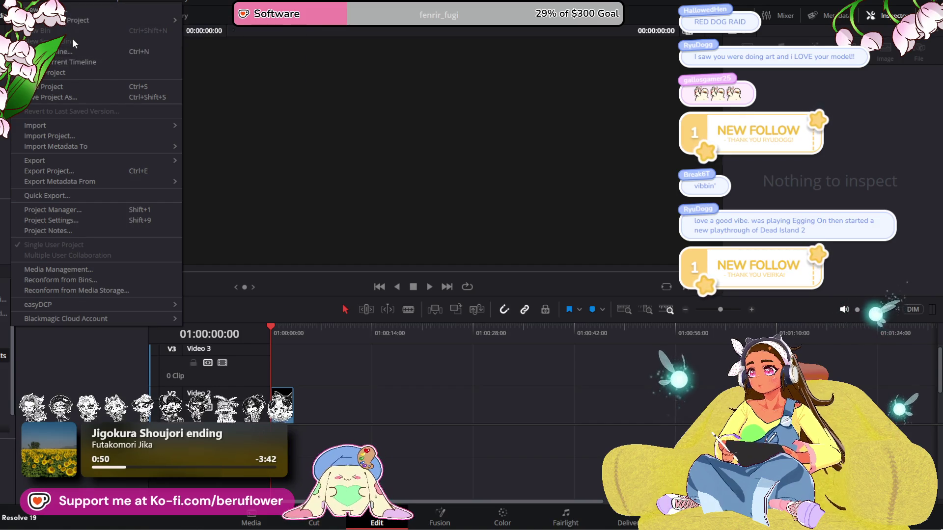
pyautogui.click(212, 20)
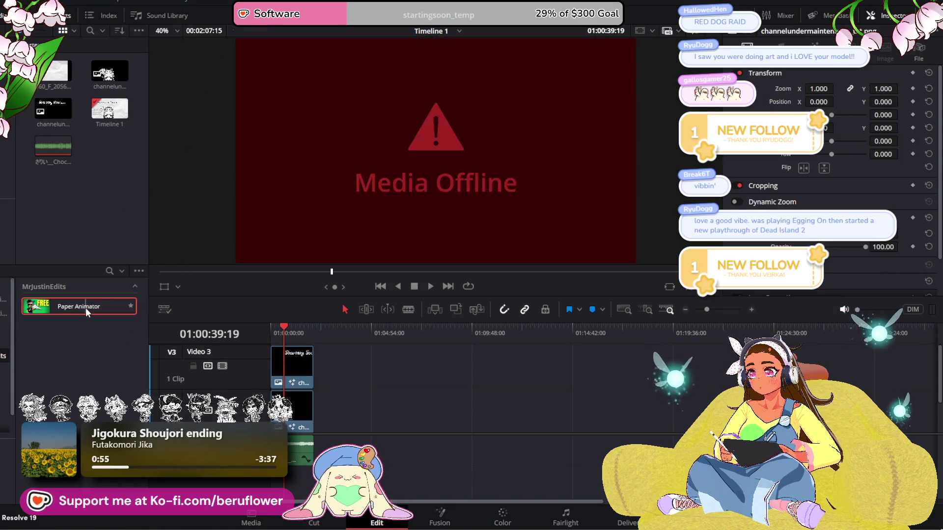
pyautogui.click(300, 413)
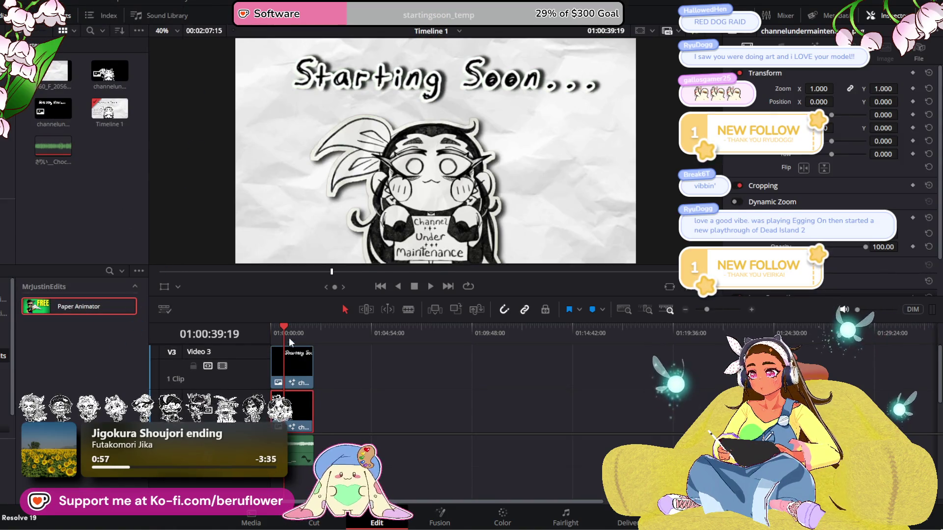
pyautogui.moveTo(279, 326)
pyautogui.mouseDown()
pyautogui.moveTo(299, 324)
pyautogui.moveTo(275, 327)
pyautogui.moveTo(289, 331)
pyautogui.mouseUp()
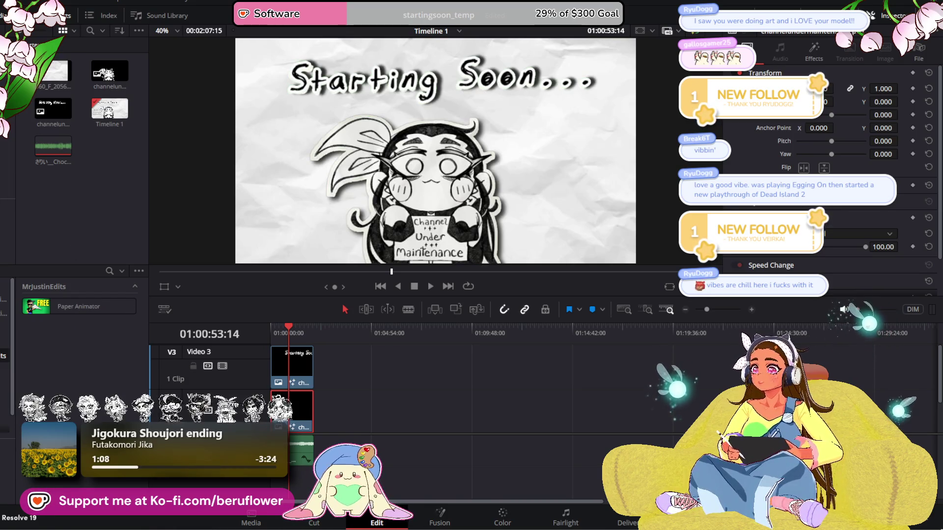
pyautogui.click(19, 2)
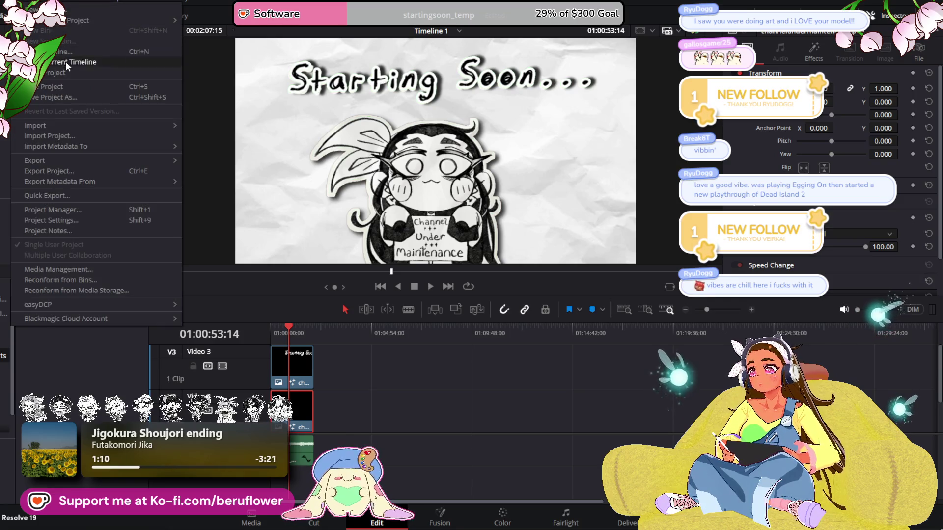
pyautogui.moveTo(67, 21)
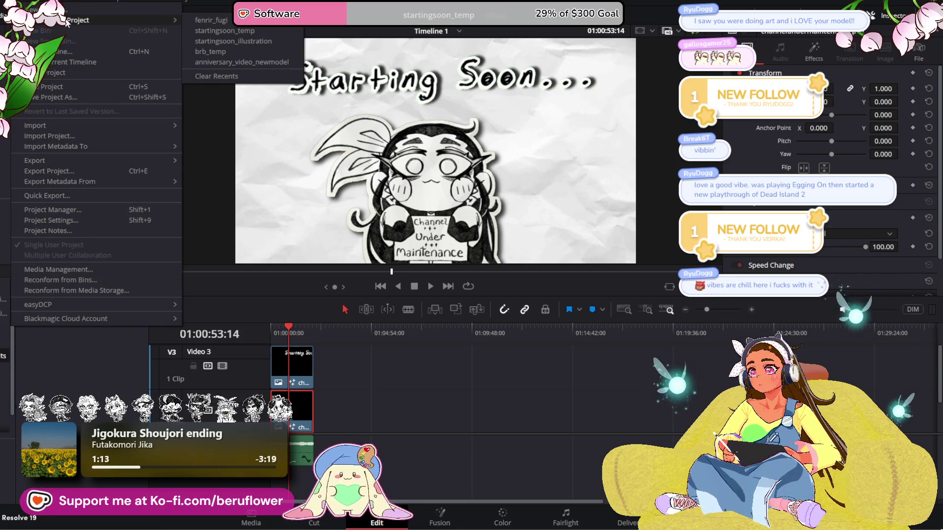
pyautogui.click(224, 22)
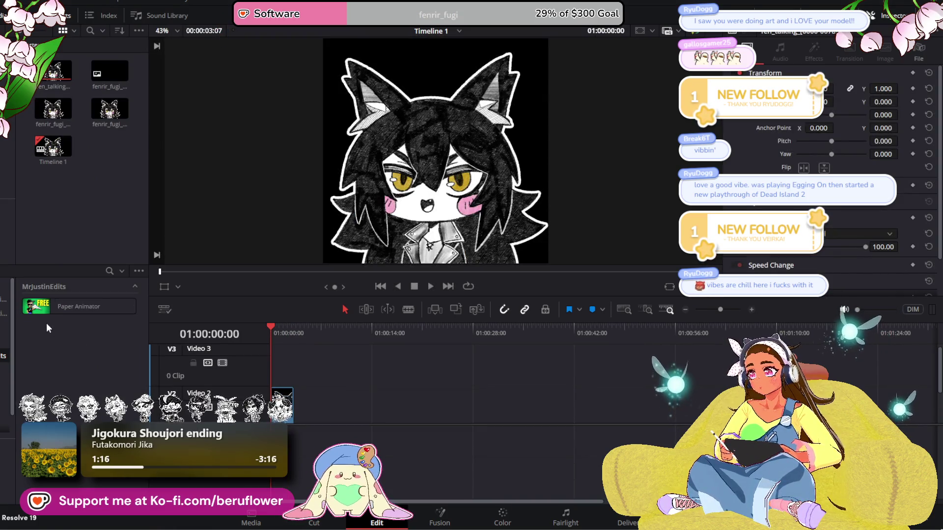
# Drop the Paper Animator generator onto Video 3 at the start of Timeline 1
pyautogui.moveTo(44, 307)
pyautogui.mouseDown()
pyautogui.moveTo(91, 380)
pyautogui.moveTo(235, 408)
pyautogui.moveTo(290, 431)
pyautogui.moveTo(285, 375)
pyautogui.moveTo(269, 376)
pyautogui.mouseUp()
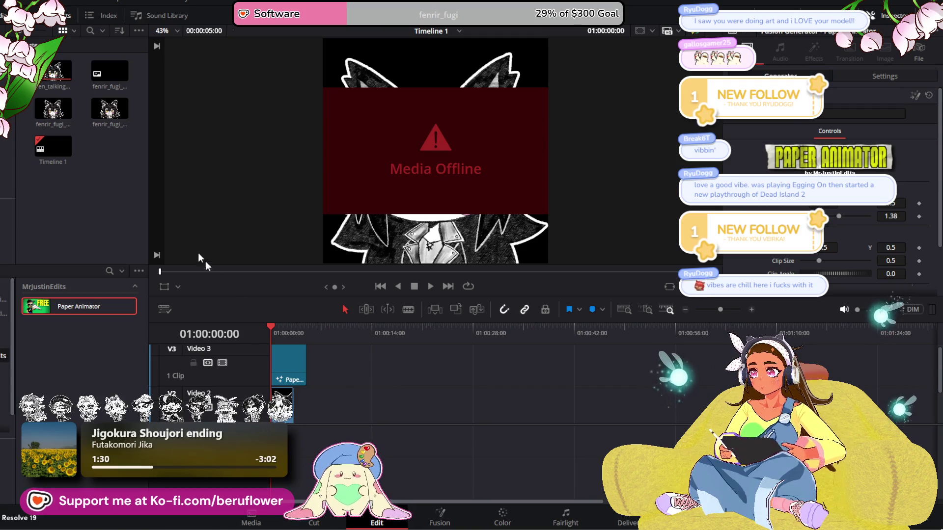
# Load fen_talking into Paper Animator's clip slot and delete the original V2 clip
pyautogui.click(55, 76)
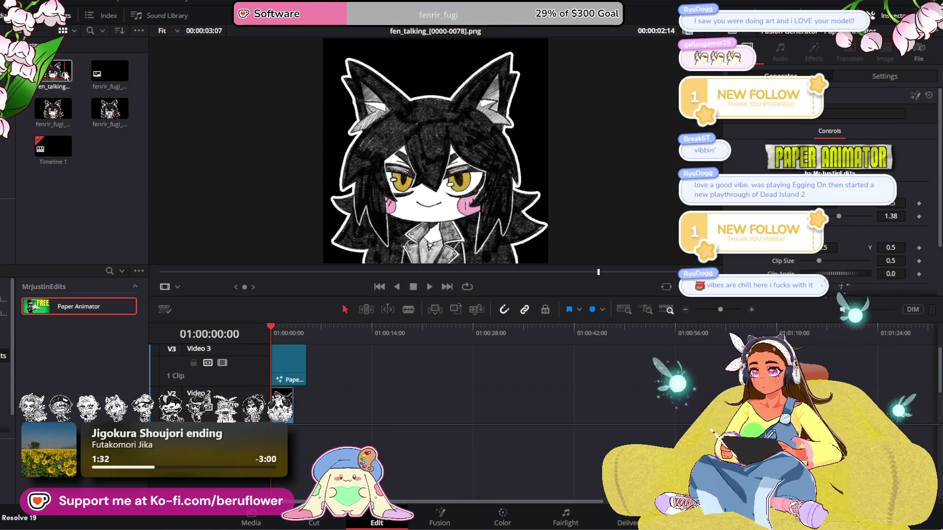
pyautogui.moveTo(56, 76)
pyautogui.mouseDown()
pyautogui.moveTo(736, 132)
pyautogui.moveTo(828, 117)
pyautogui.mouseUp()
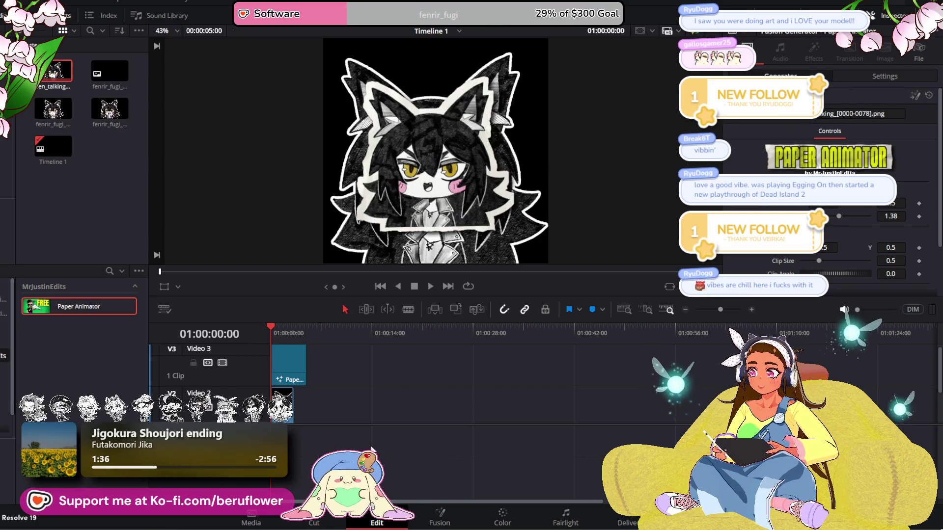
pyautogui.click(282, 405)
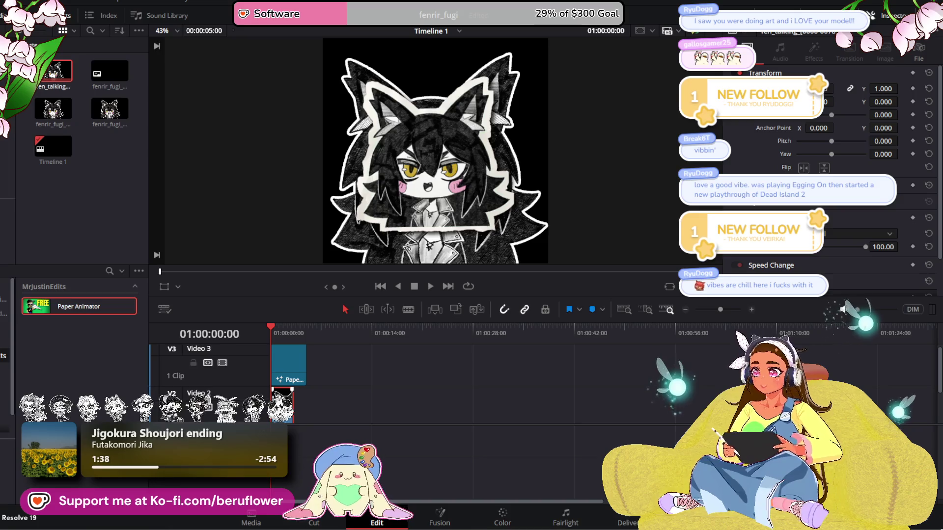
pyautogui.press('Delete')
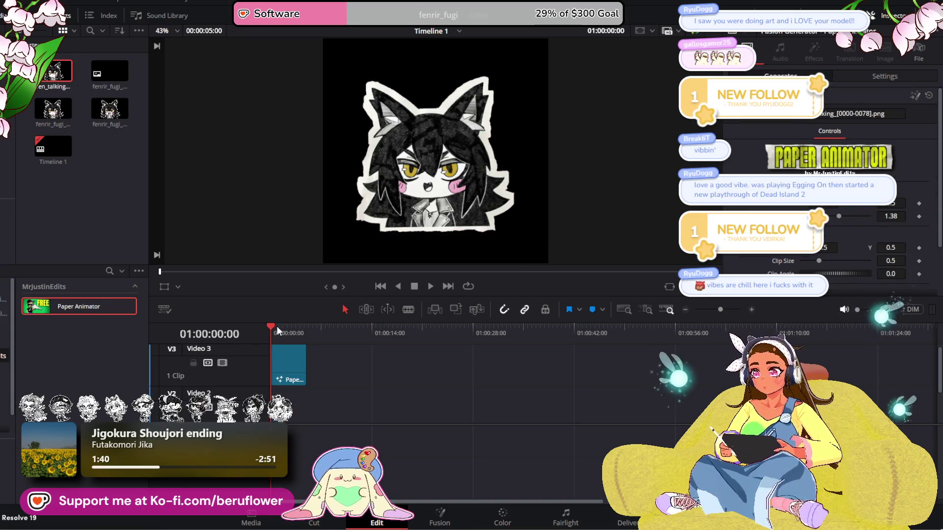
# Move the Paper Animator clip from Video 3 down to Video 2
pyautogui.moveTo(275, 326)
pyautogui.mouseDown()
pyautogui.moveTo(301, 328)
pyautogui.moveTo(293, 328)
pyautogui.mouseUp()
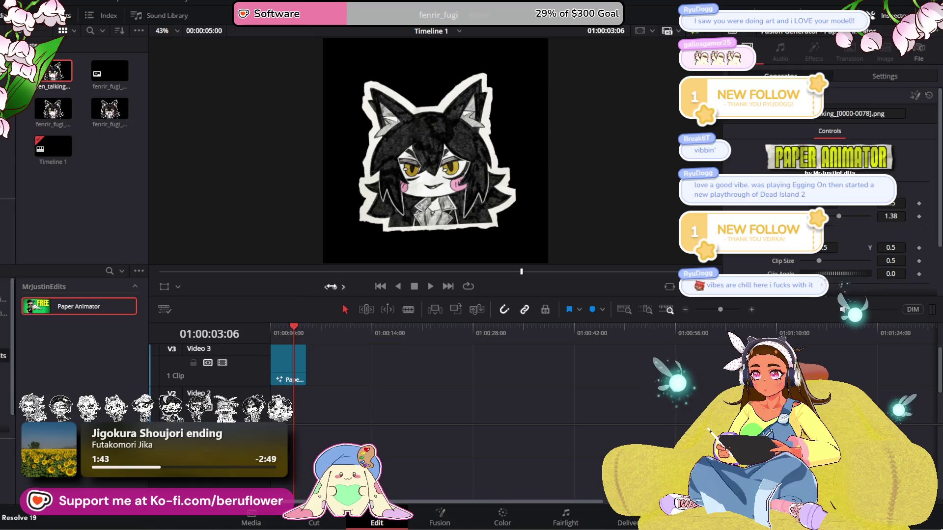
pyautogui.scroll(5, 462, 201)
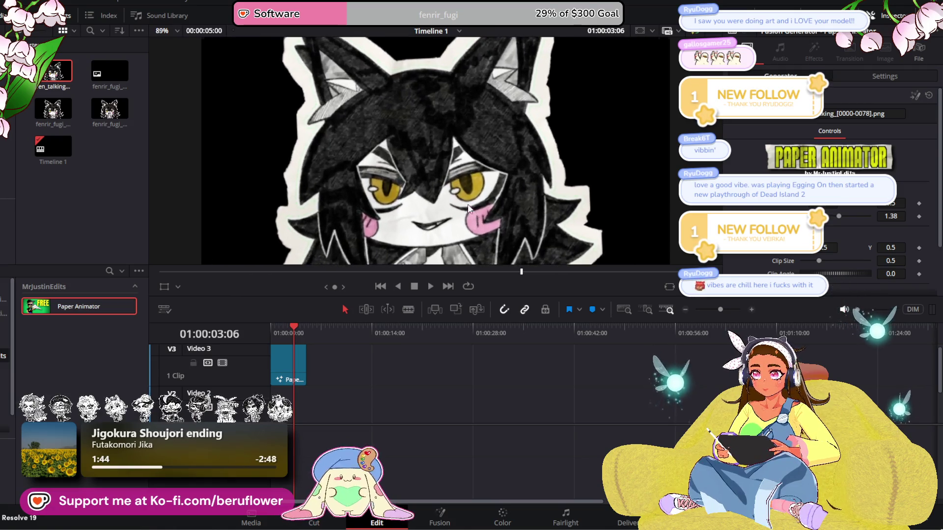
pyautogui.scroll(3, 468, 204)
pyautogui.scroll(-5, 462, 214)
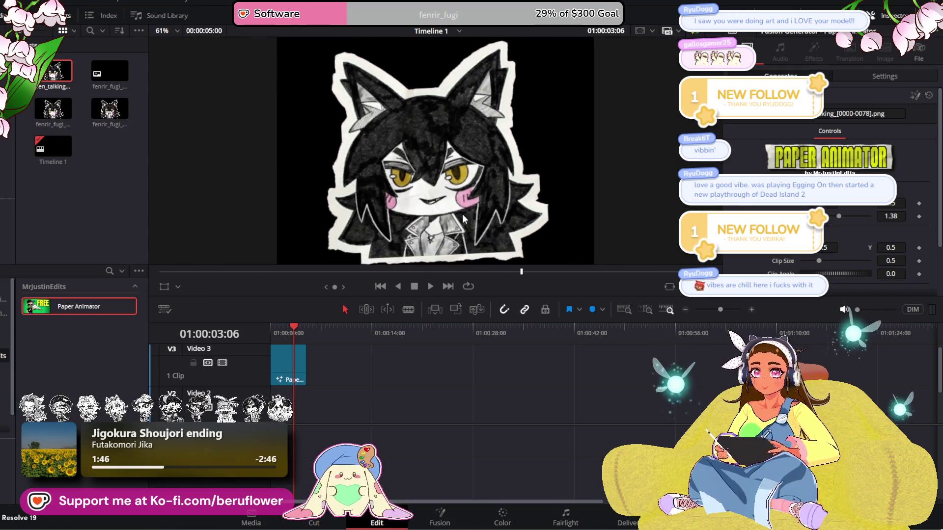
pyautogui.scroll(-2, 462, 214)
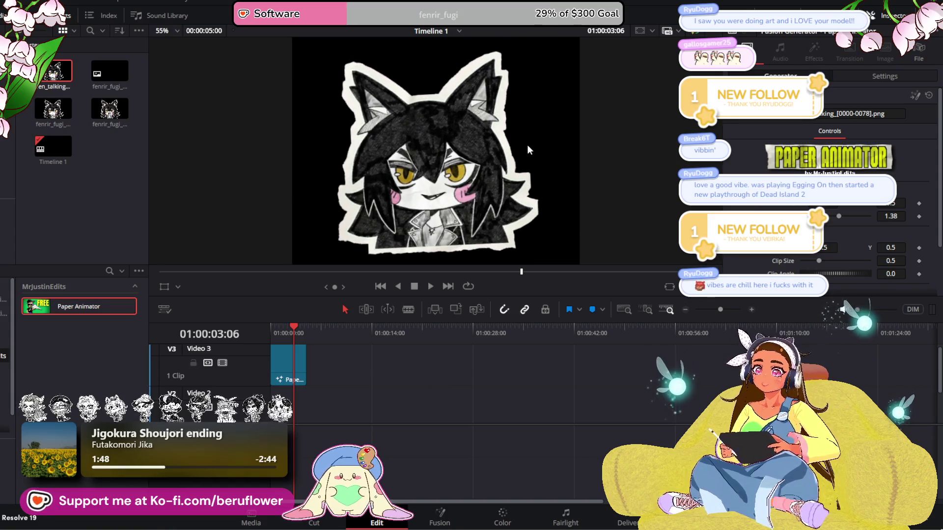
pyautogui.moveTo(286, 370); pyautogui.dragTo(287, 408)
pyautogui.scroll(-1, 355, 384)
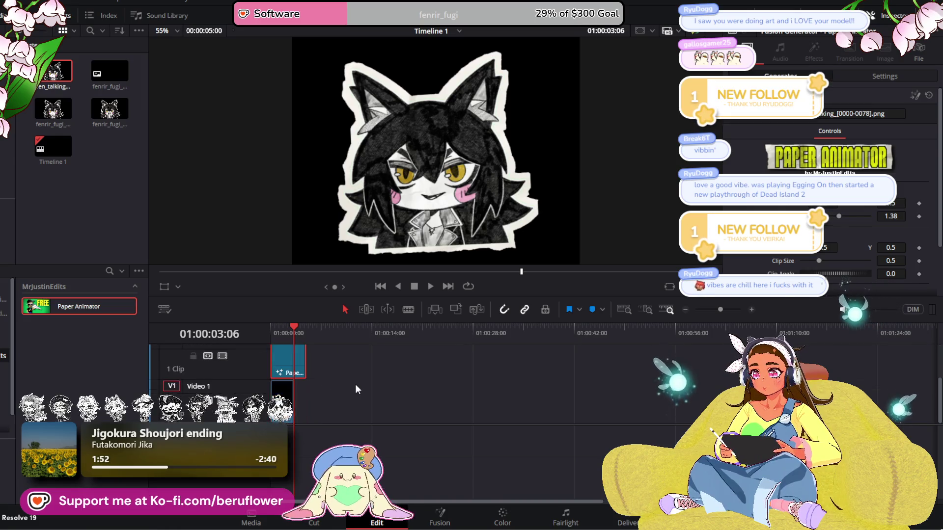
pyautogui.moveTo(284, 326); pyautogui.dragTo(271, 328)
# Extend the Video 1 clip to match the sticker and enlarge the sticker slightly
pyautogui.moveTo(294, 399); pyautogui.dragTo(306, 398)
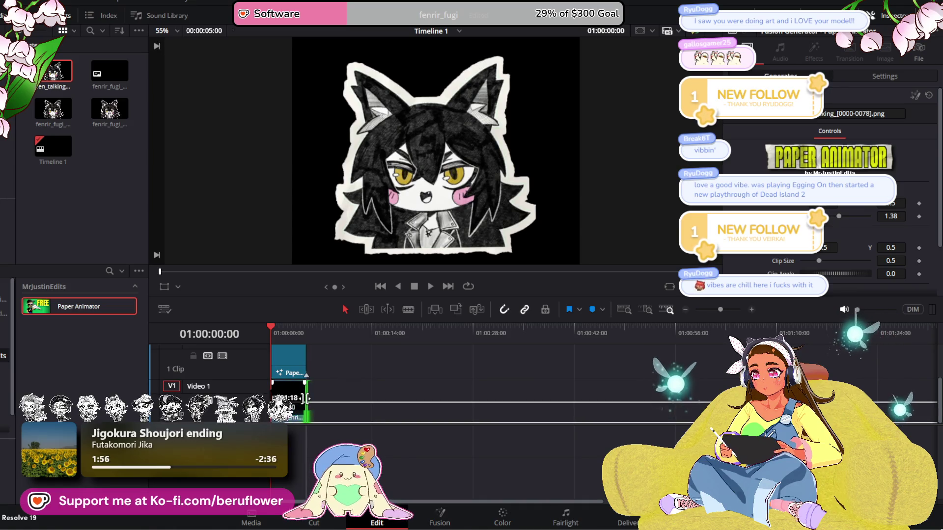
pyautogui.moveTo(273, 326)
pyautogui.mouseDown()
pyautogui.moveTo(305, 326)
pyautogui.moveTo(285, 328)
pyautogui.mouseUp()
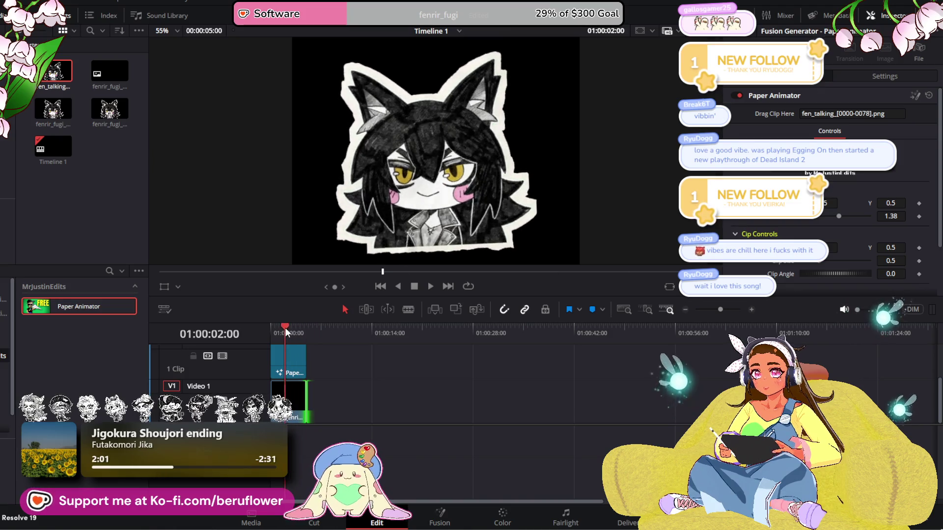
pyautogui.scroll(-2, 813, 223)
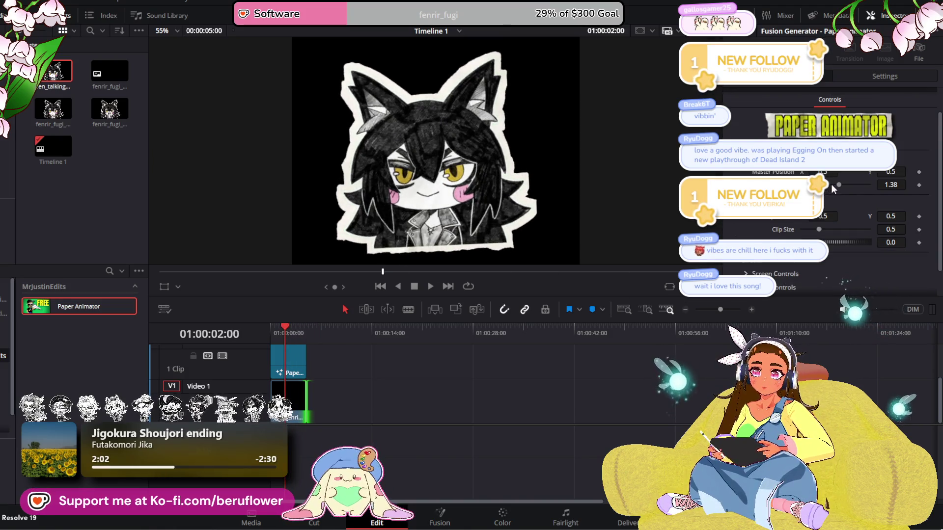
pyautogui.moveTo(838, 184); pyautogui.dragTo(841, 185)
pyautogui.scroll(2, 839, 183)
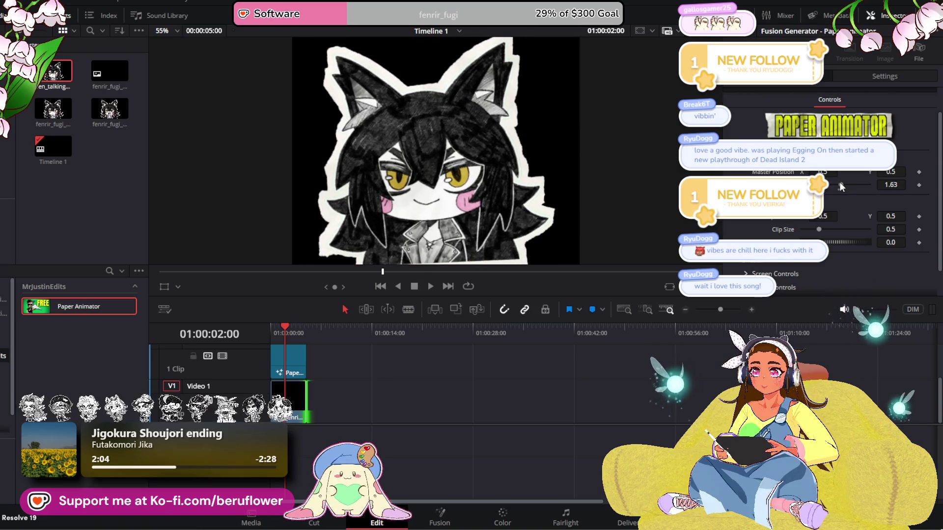
pyautogui.scroll(-2, 742, 228)
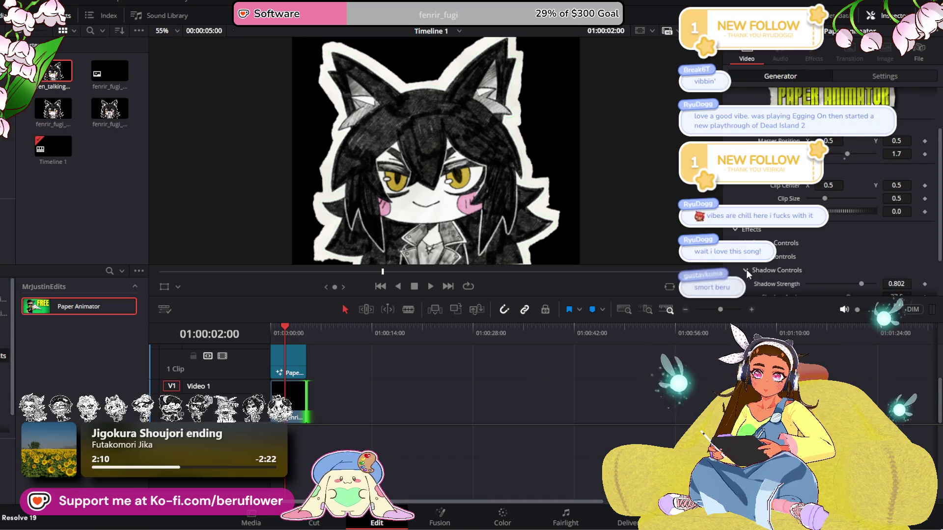
# Change the direction of the sticker's shadow
pyautogui.click(747, 271)
pyautogui.scroll(-3, 835, 255)
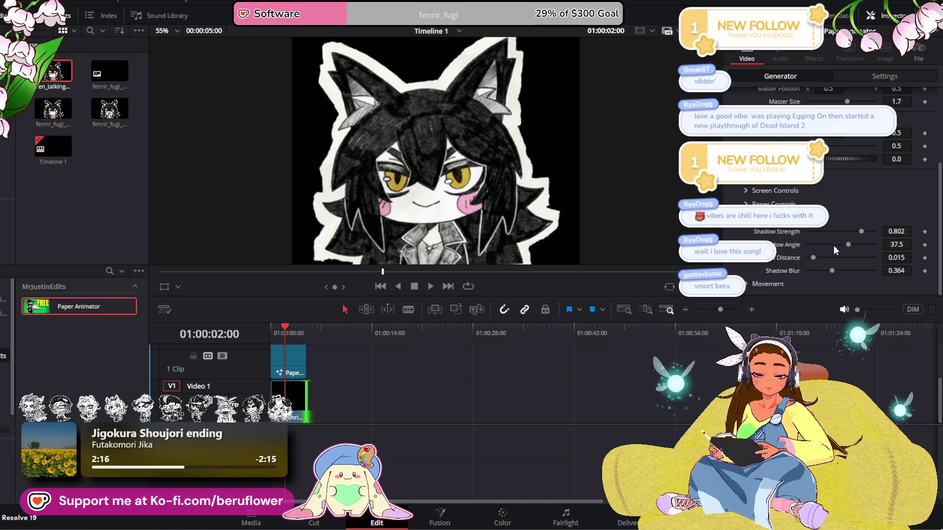
pyautogui.moveTo(847, 244)
pyautogui.mouseDown()
pyautogui.moveTo(806, 246)
pyautogui.moveTo(804, 272)
pyautogui.moveTo(830, 275)
pyautogui.mouseUp()
pyautogui.scroll(3, 479, 182)
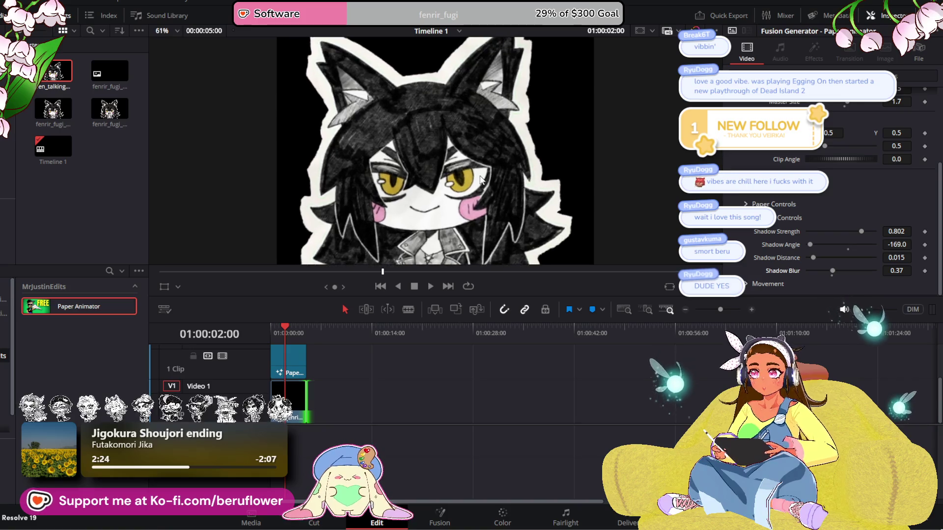
pyautogui.scroll(-3, 632, 181)
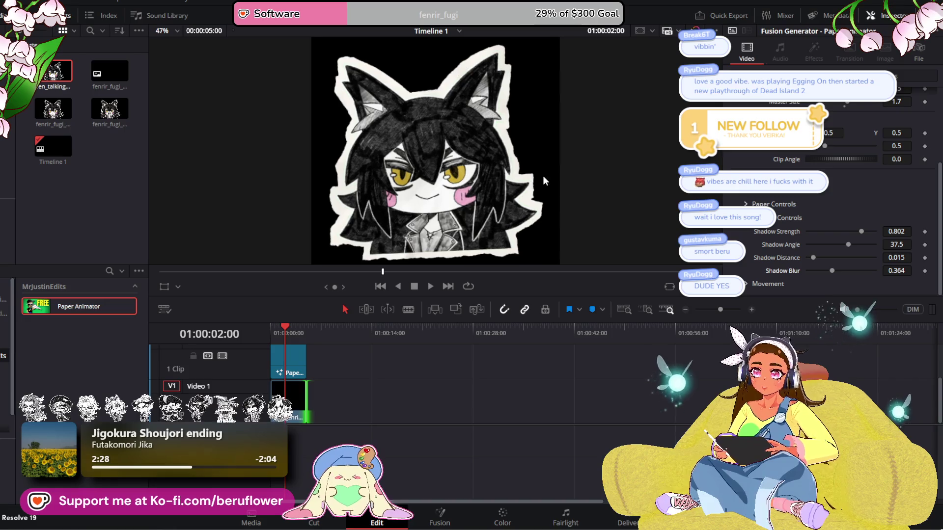
pyautogui.scroll(2, 806, 168)
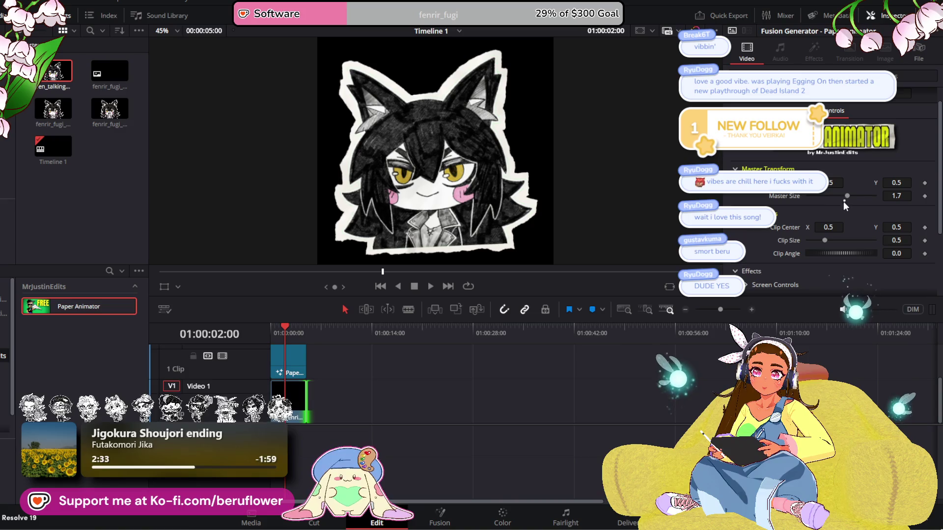
# Set Master Size to 1.89 and lower Wiggle to 0.47
pyautogui.moveTo(845, 195); pyautogui.dragTo(846, 195)
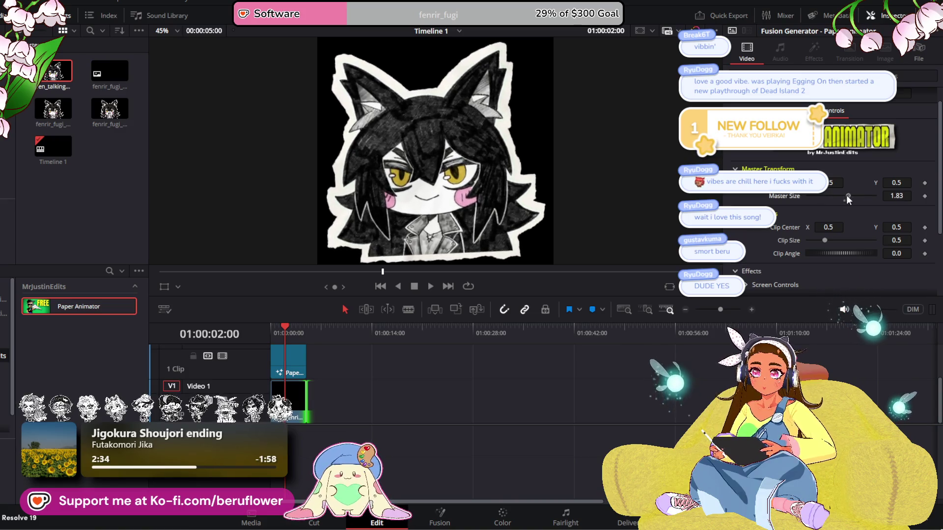
pyautogui.scroll(-6, 759, 231)
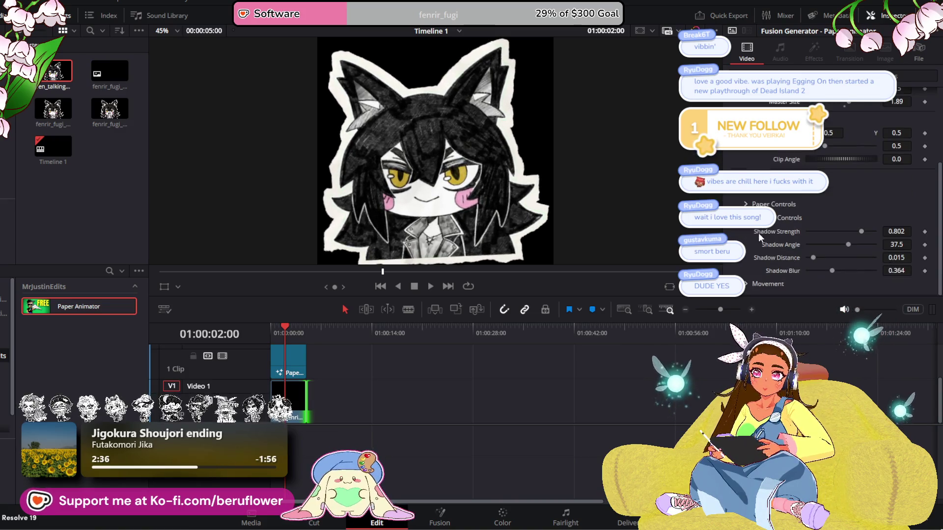
pyautogui.click(766, 281)
pyautogui.moveTo(842, 271)
pyautogui.mouseDown()
pyautogui.moveTo(803, 274)
pyautogui.moveTo(811, 273)
pyautogui.moveTo(809, 284)
pyautogui.mouseUp()
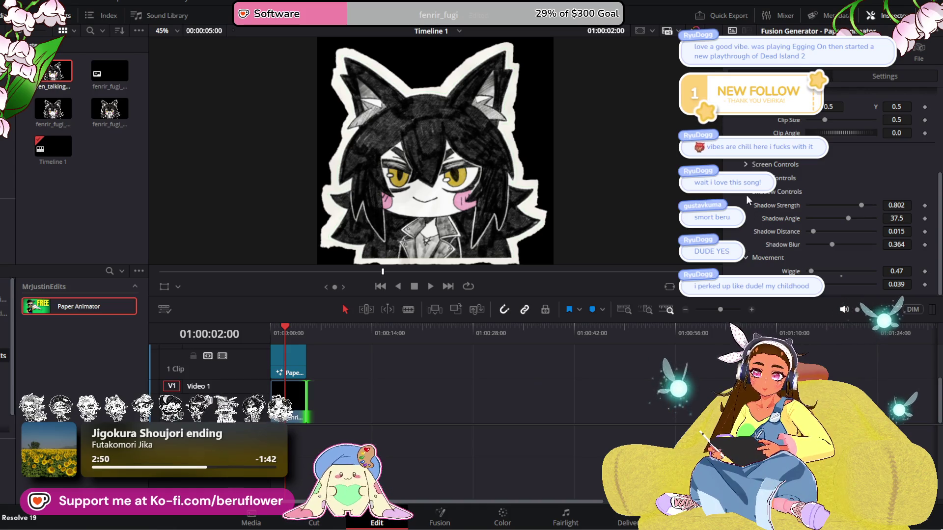
pyautogui.click(747, 177)
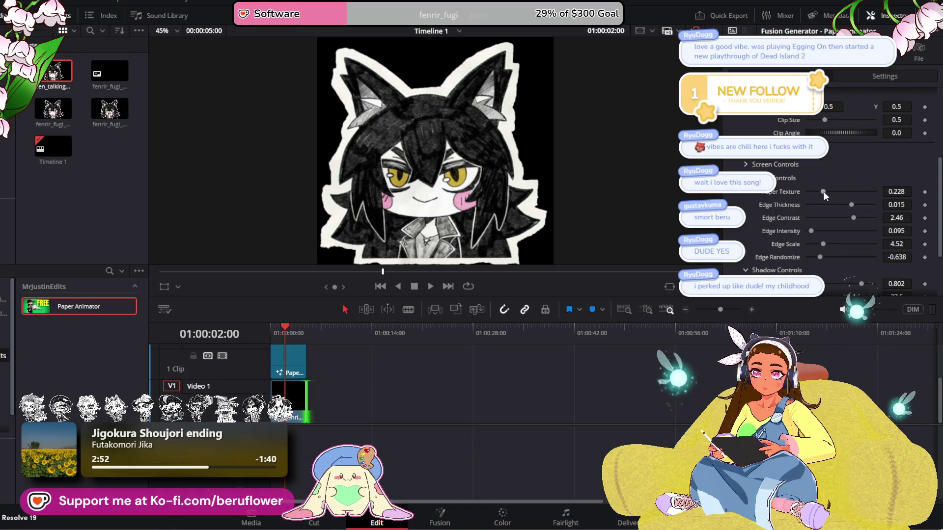
# Thin the paper edge to -0.00359, raise Edge Scale and lower Edge Contrast
pyautogui.moveTo(850, 205); pyautogui.dragTo(803, 211)
pyautogui.scroll(4, 558, 153)
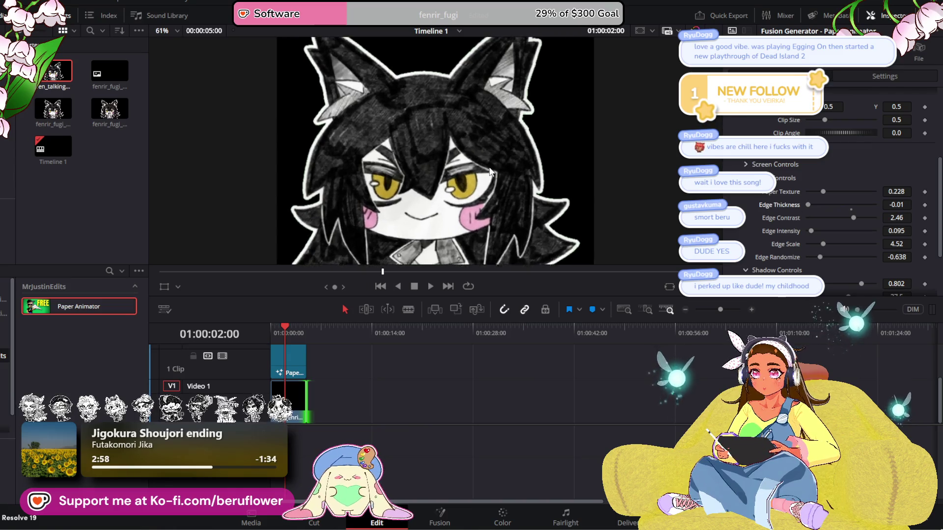
pyautogui.scroll(-2, 581, 173)
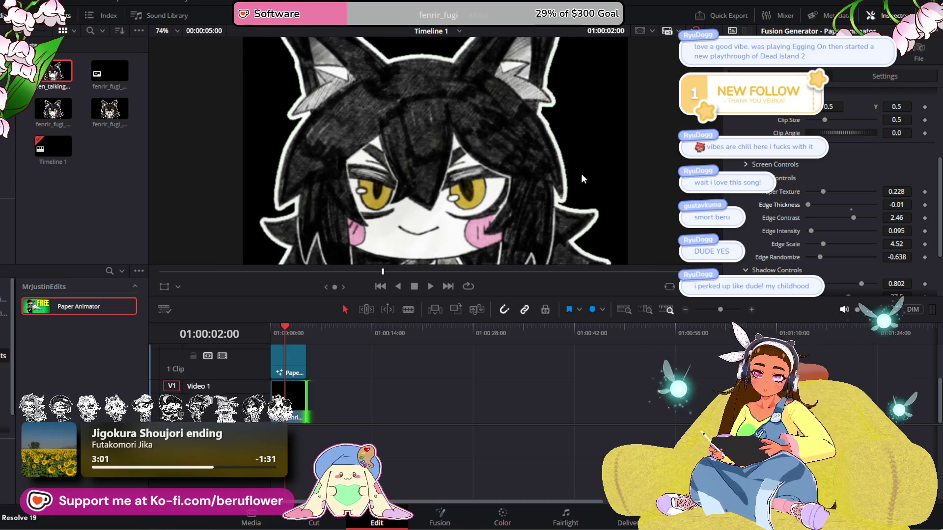
pyautogui.moveTo(822, 244)
pyautogui.mouseDown()
pyautogui.moveTo(789, 247)
pyautogui.moveTo(841, 253)
pyautogui.moveTo(786, 255)
pyautogui.mouseUp()
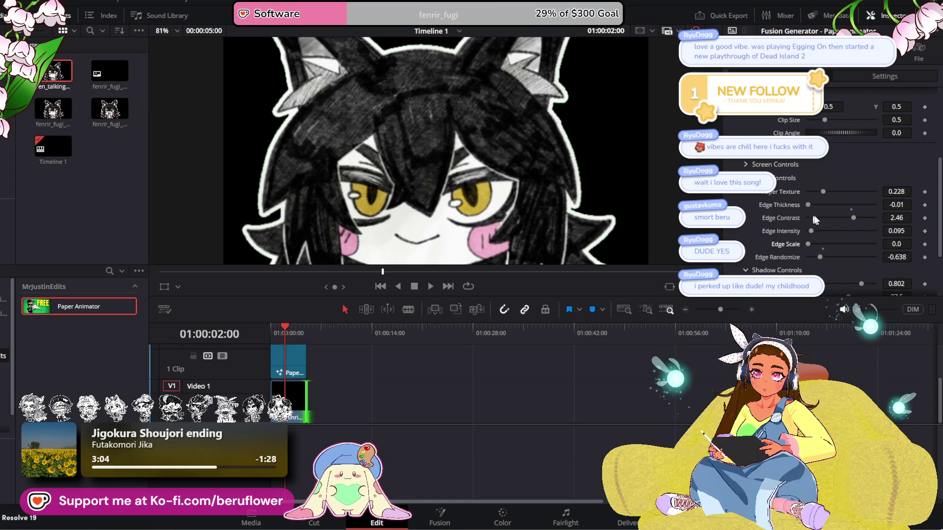
pyautogui.moveTo(851, 217)
pyautogui.mouseDown()
pyautogui.moveTo(812, 208)
pyautogui.moveTo(830, 192)
pyautogui.moveTo(820, 195)
pyautogui.moveTo(849, 201)
pyautogui.moveTo(815, 200)
pyautogui.moveTo(856, 204)
pyautogui.moveTo(830, 209)
pyautogui.mouseUp()
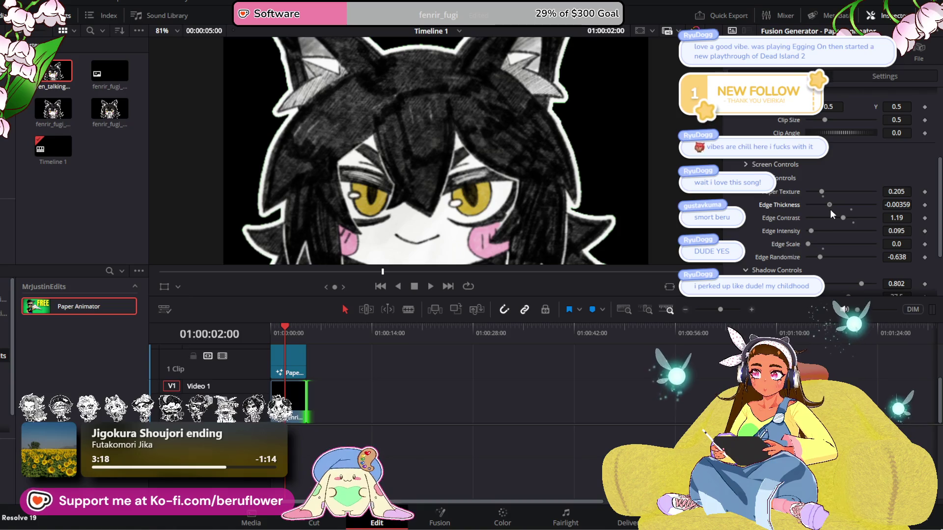
pyautogui.scroll(-1, 525, 152)
pyautogui.scroll(-4, 524, 156)
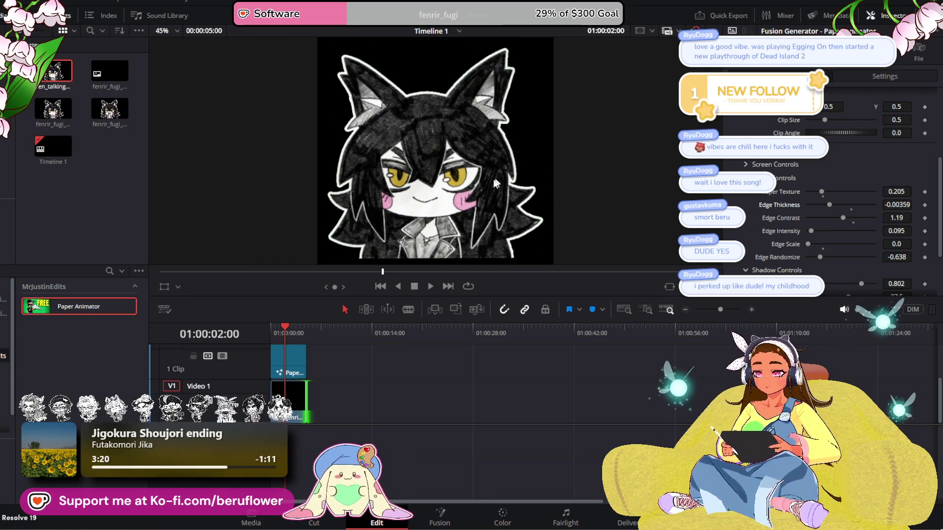
pyautogui.scroll(2, 378, 236)
pyautogui.moveTo(284, 327)
pyautogui.mouseDown()
pyautogui.moveTo(297, 329)
pyautogui.moveTo(261, 323)
pyautogui.mouseUp()
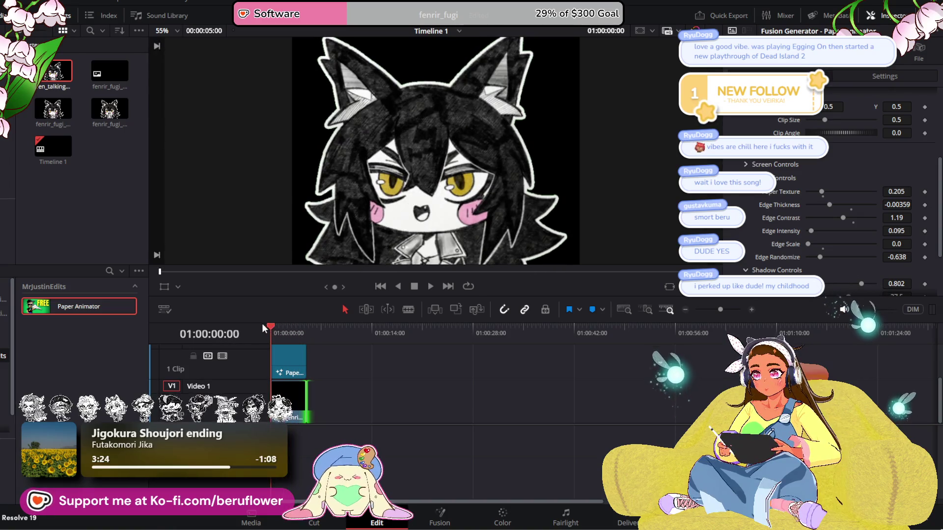
# Play back the torn-paper sticker animation and check the Paper Animator clip's settings
pyautogui.click(431, 289)
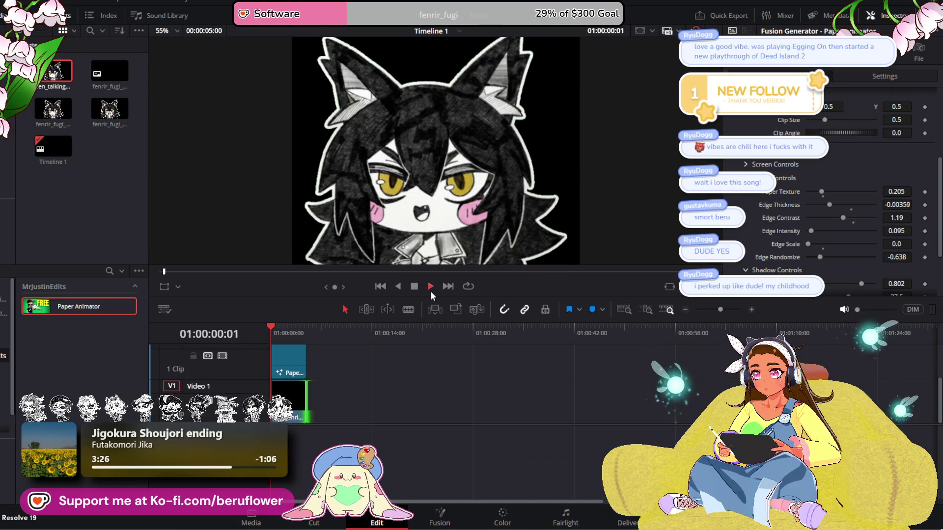
pyautogui.scroll(-1, 457, 196)
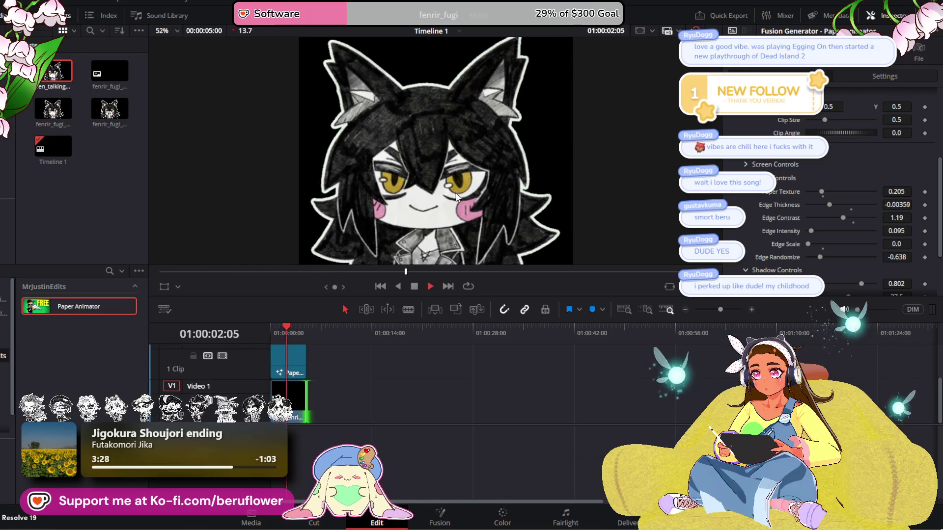
pyautogui.scroll(-2, 457, 197)
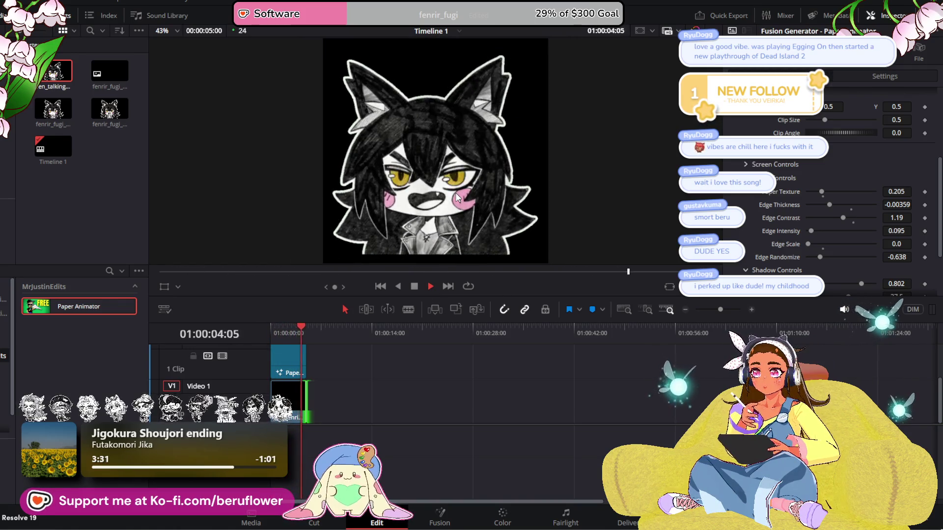
pyautogui.scroll(-1, 455, 193)
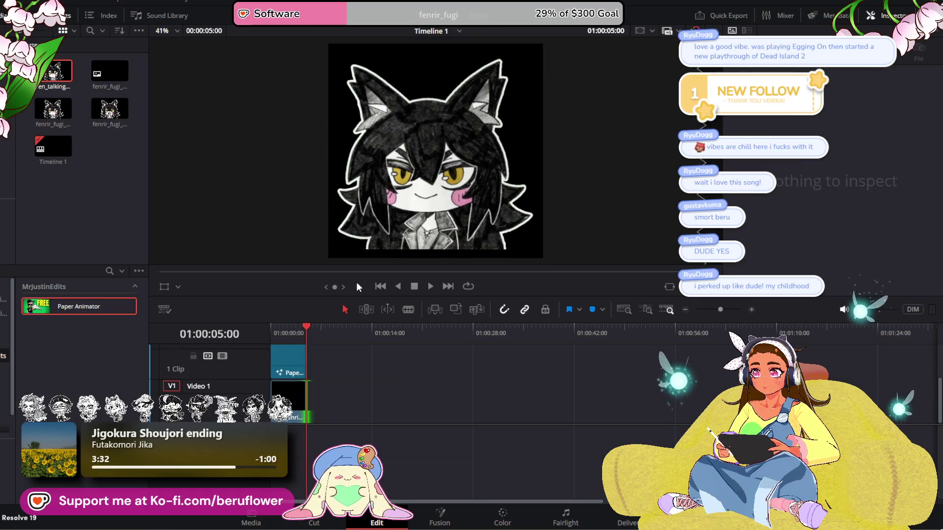
pyautogui.click(429, 287)
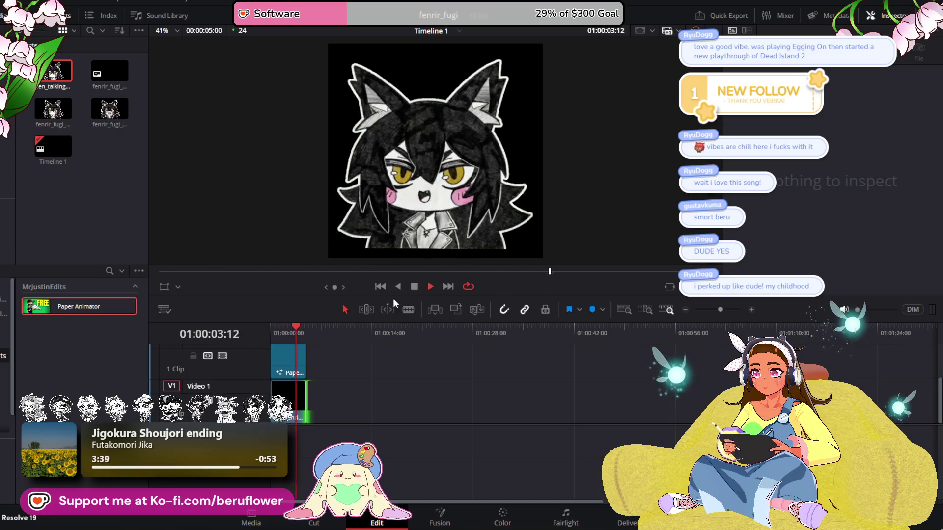
pyautogui.click(290, 352)
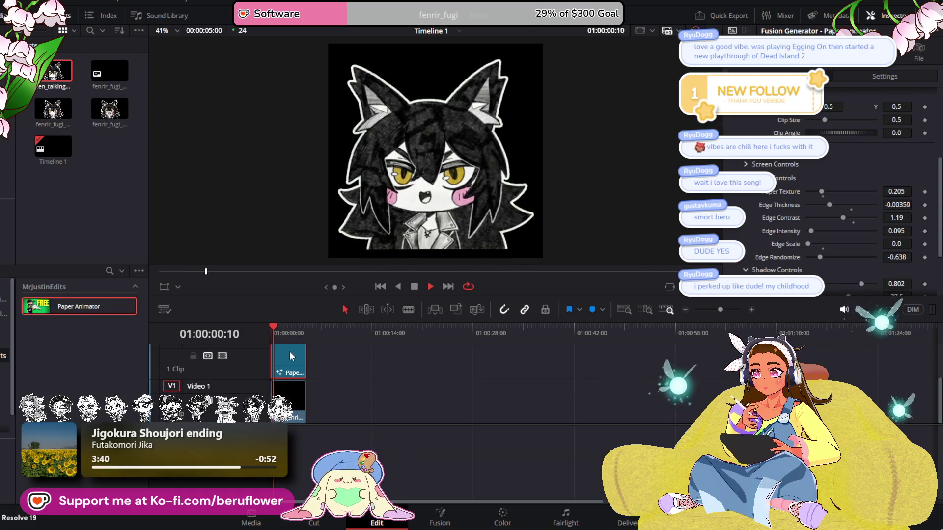
pyautogui.click(417, 288)
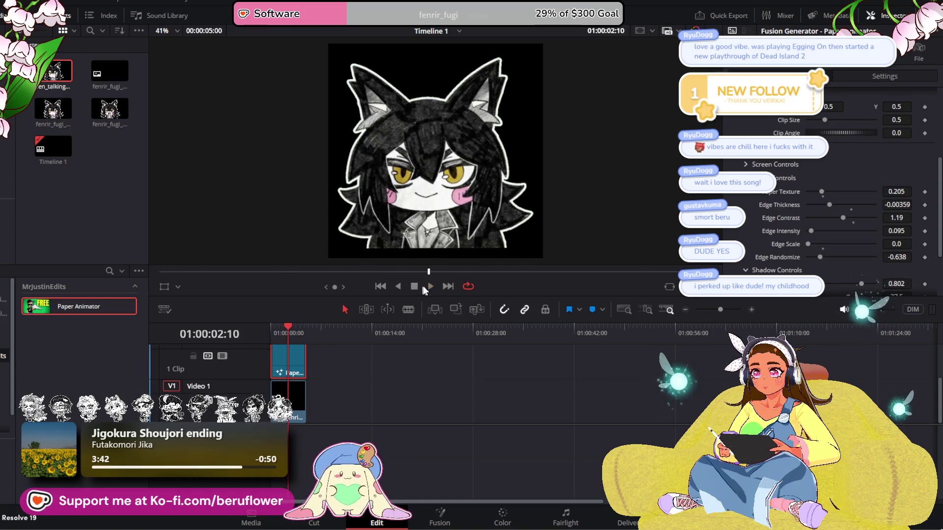
pyautogui.click(367, 389)
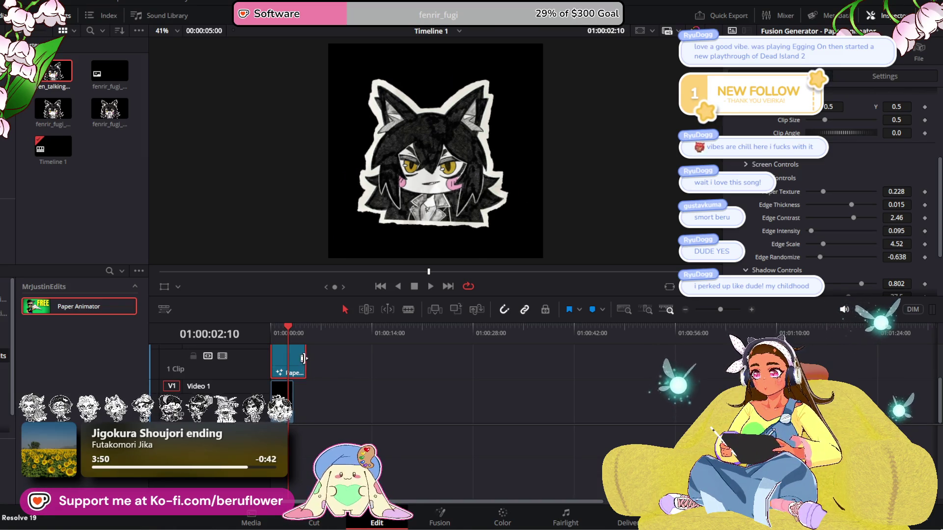
# Trim the Paper Animator clip to 3:06 and play back the result
pyautogui.moveTo(304, 359); pyautogui.dragTo(293, 359)
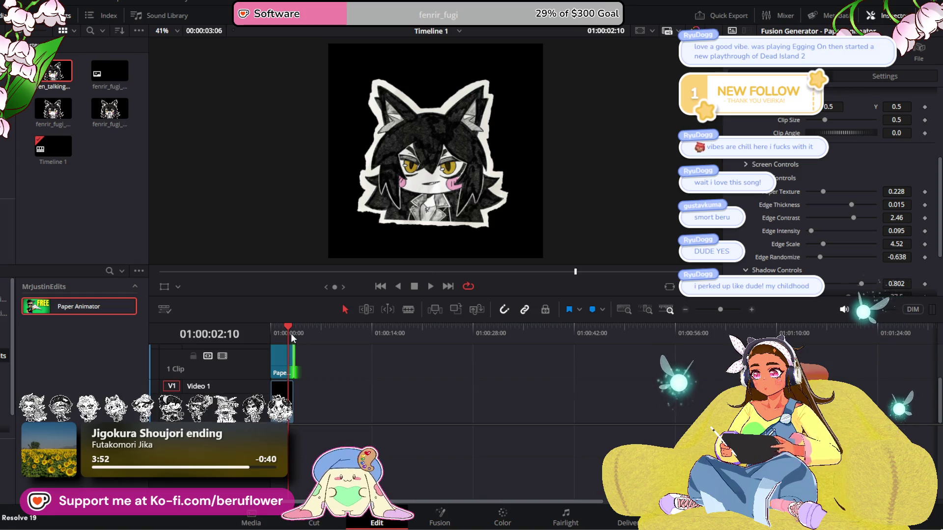
pyautogui.moveTo(277, 320); pyautogui.dragTo(265, 320)
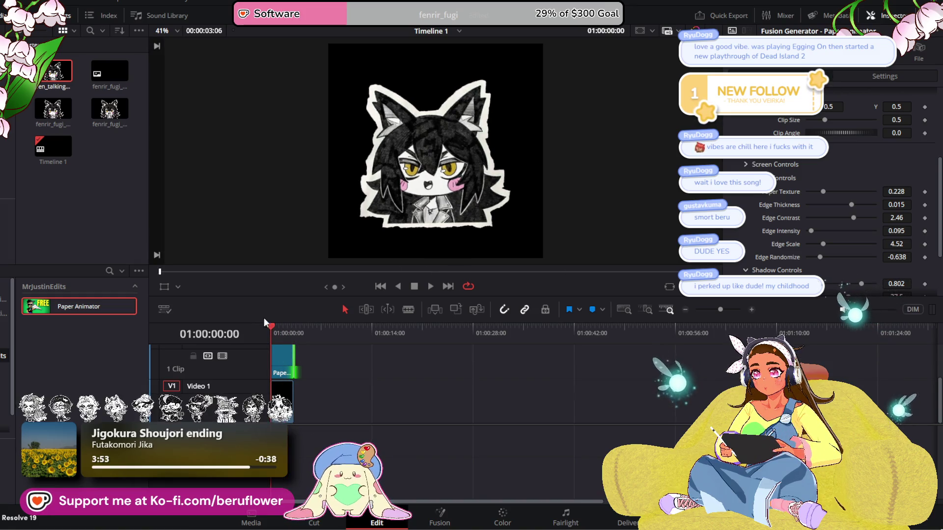
pyautogui.click(430, 288)
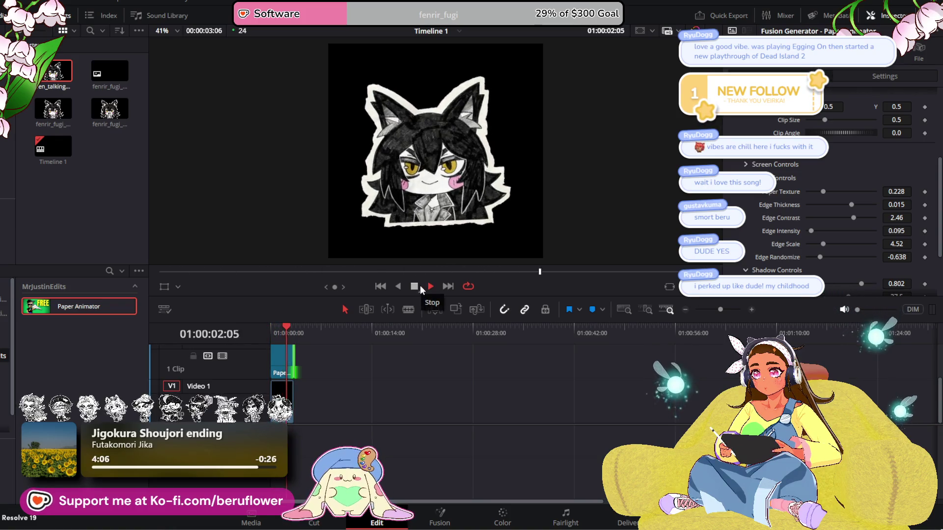
pyautogui.click(420, 285)
# Place the character image on Video 1 and add a new Paper Animator above it
pyautogui.moveTo(62, 124)
pyautogui.mouseDown()
pyautogui.moveTo(192, 253)
pyautogui.moveTo(285, 366)
pyautogui.moveTo(306, 410)
pyautogui.moveTo(331, 406)
pyautogui.mouseUp()
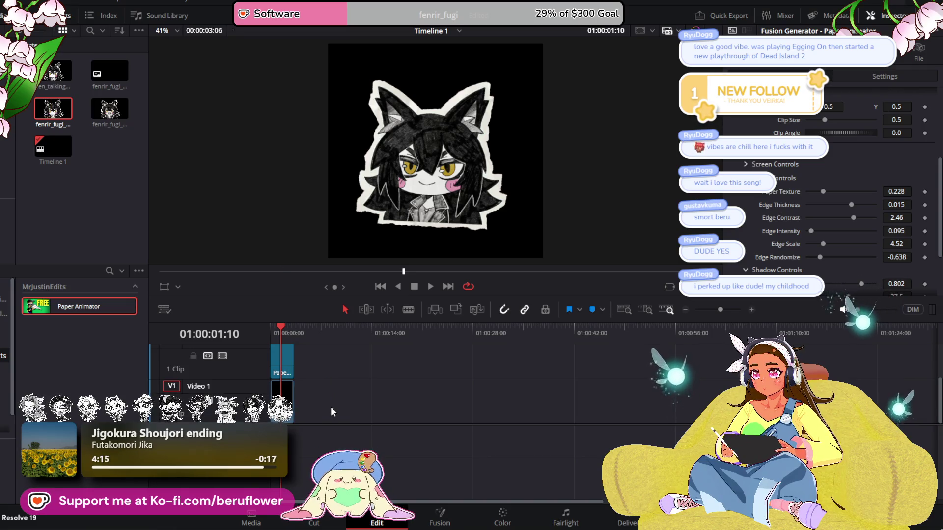
pyautogui.hotkey('ctrl', 'z')
pyautogui.moveTo(60, 306)
pyautogui.mouseDown()
pyautogui.moveTo(287, 362)
pyautogui.moveTo(280, 374)
pyautogui.moveTo(295, 363)
pyautogui.mouseUp()
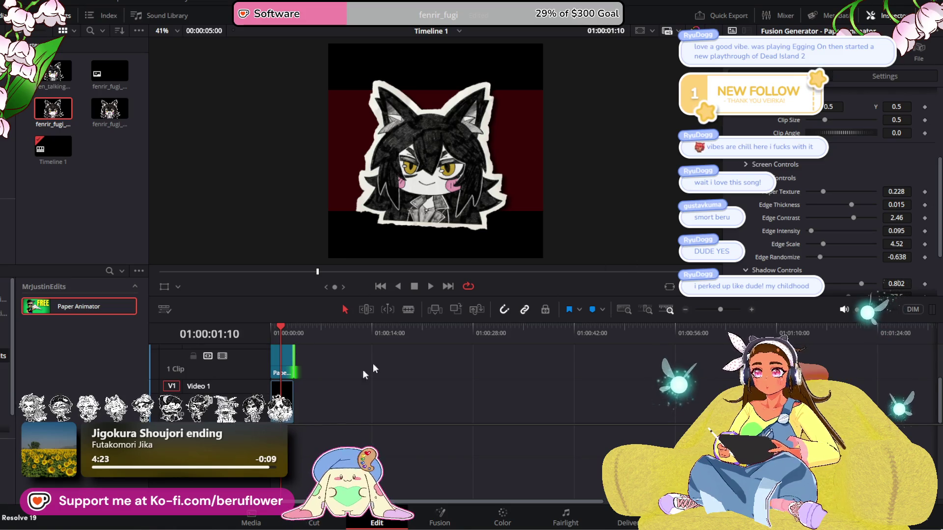
# Delete the newly added Paper Animator layer from Video 2
pyautogui.click(282, 362)
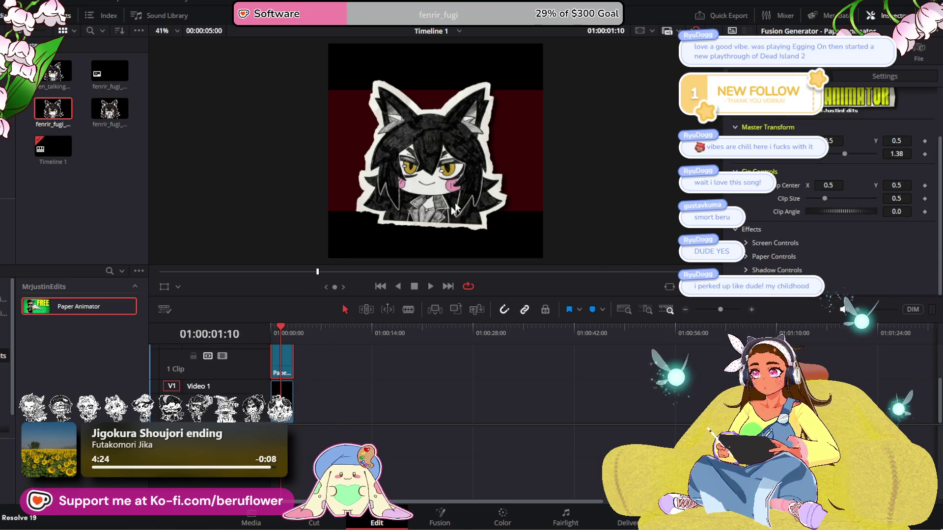
pyautogui.hotkey('ctrl', 'z')
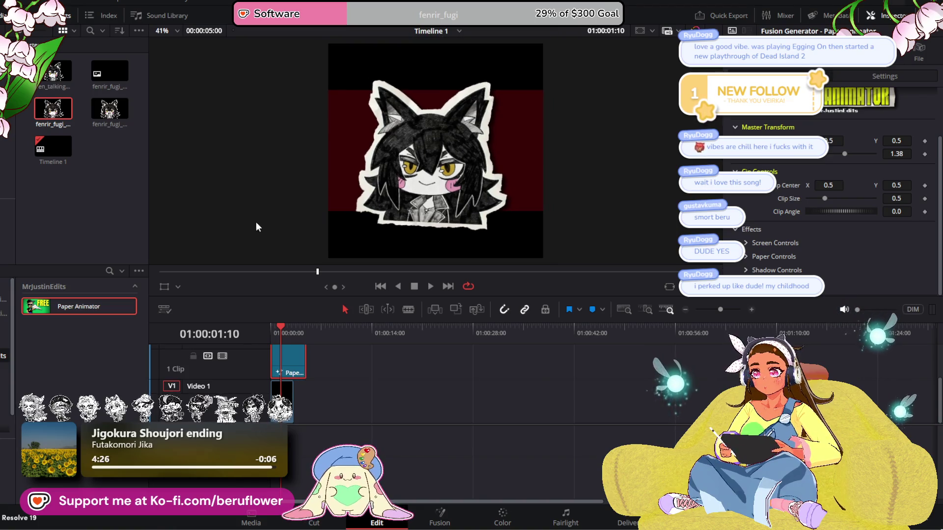
pyautogui.press('Delete')
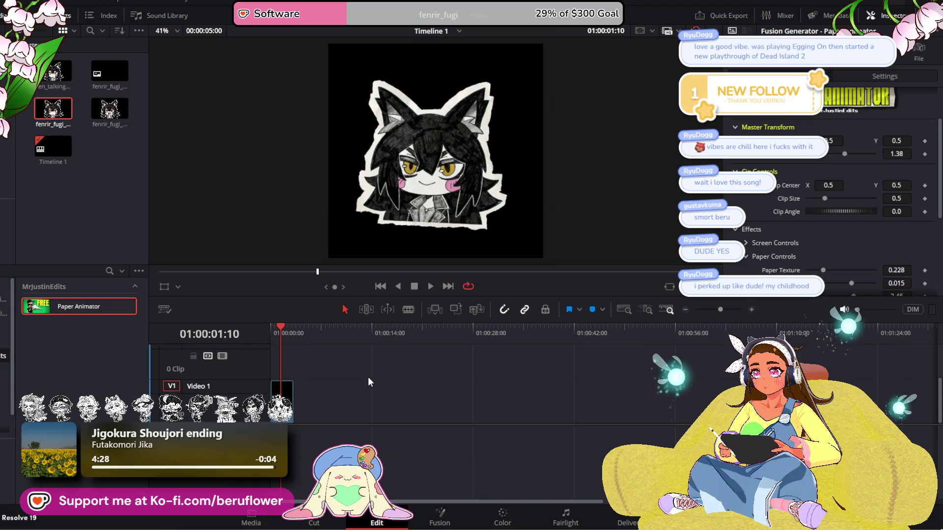
# Reload the talking image sequence into the clip slot and scrub the animation
pyautogui.scroll(1, 436, 147)
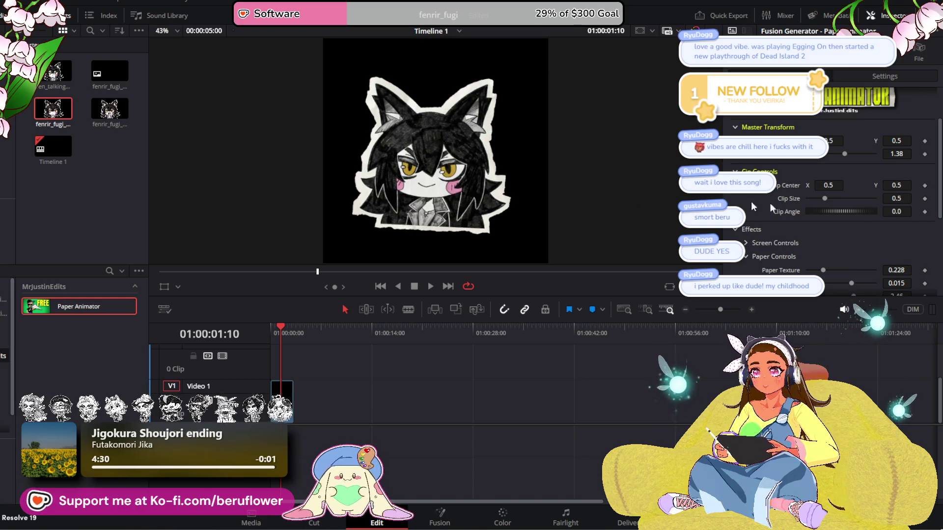
pyautogui.scroll(3, 817, 200)
pyautogui.doubleClick(851, 113)
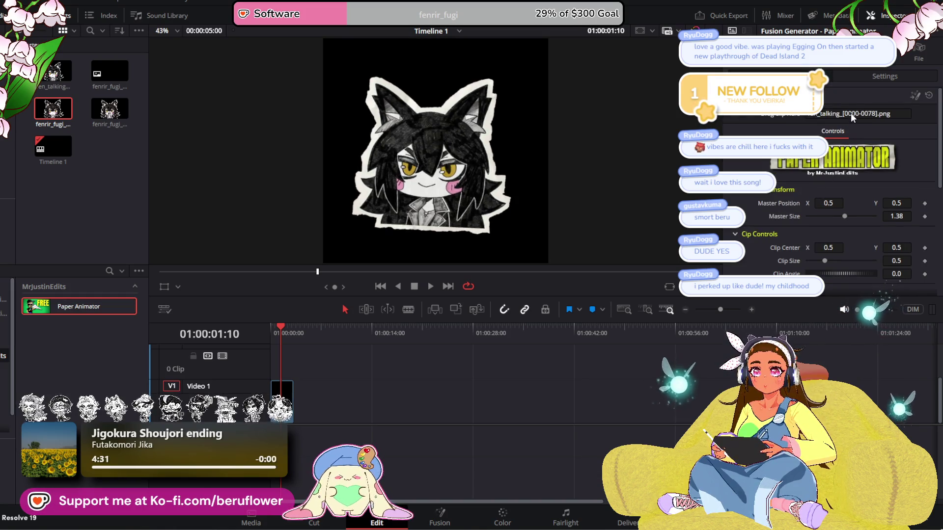
pyautogui.moveTo(70, 81)
pyautogui.mouseDown()
pyautogui.moveTo(98, 127)
pyautogui.moveTo(592, 284)
pyautogui.moveTo(833, 138)
pyautogui.moveTo(851, 114)
pyautogui.mouseUp()
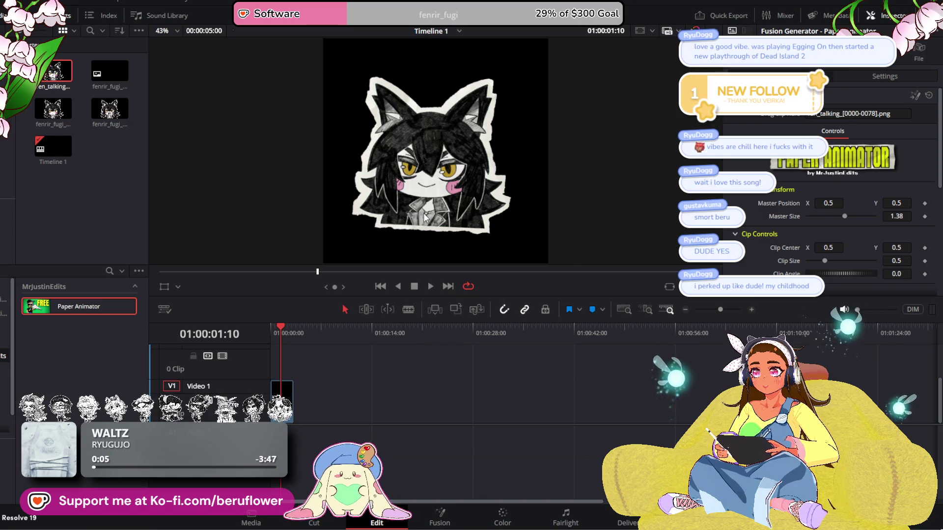
pyautogui.scroll(5, 575, 178)
pyautogui.scroll(-5, 576, 178)
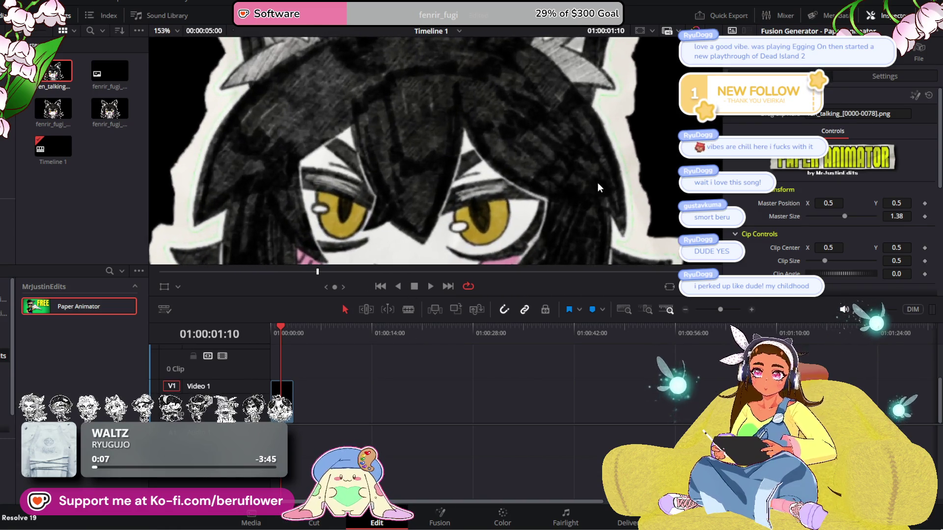
pyautogui.scroll(-1, 591, 197)
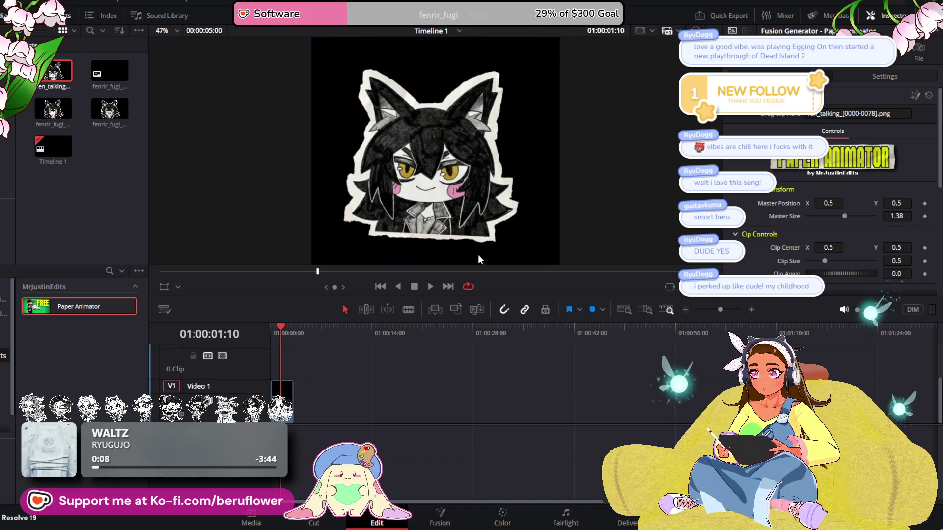
pyautogui.moveTo(282, 331)
pyautogui.mouseDown()
pyautogui.moveTo(296, 326)
pyautogui.moveTo(258, 327)
pyautogui.mouseUp()
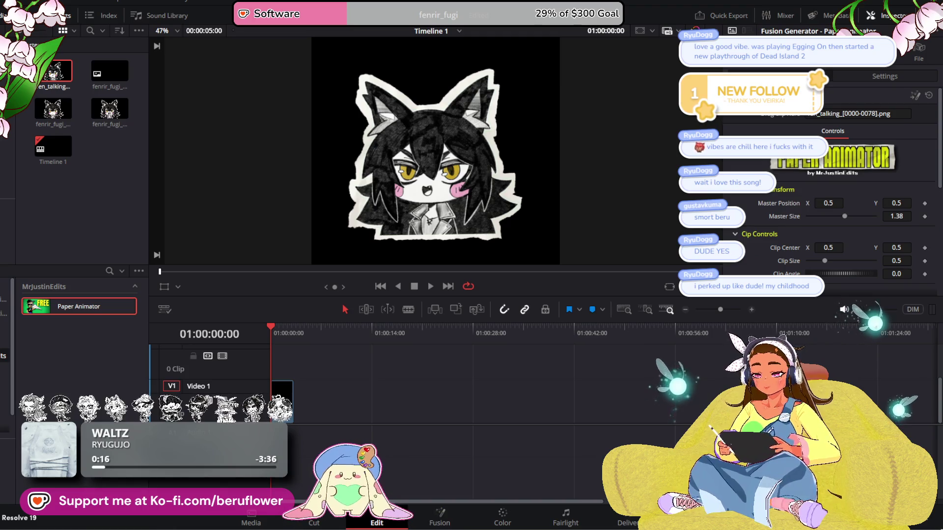
pyautogui.hotkey('alt', 'Tab')
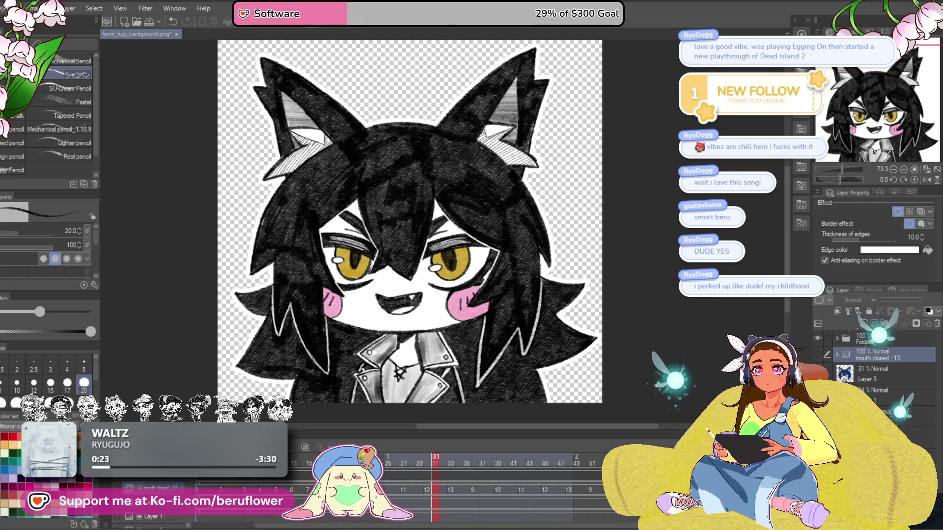
pyautogui.hotkey('alt', 'Tab')
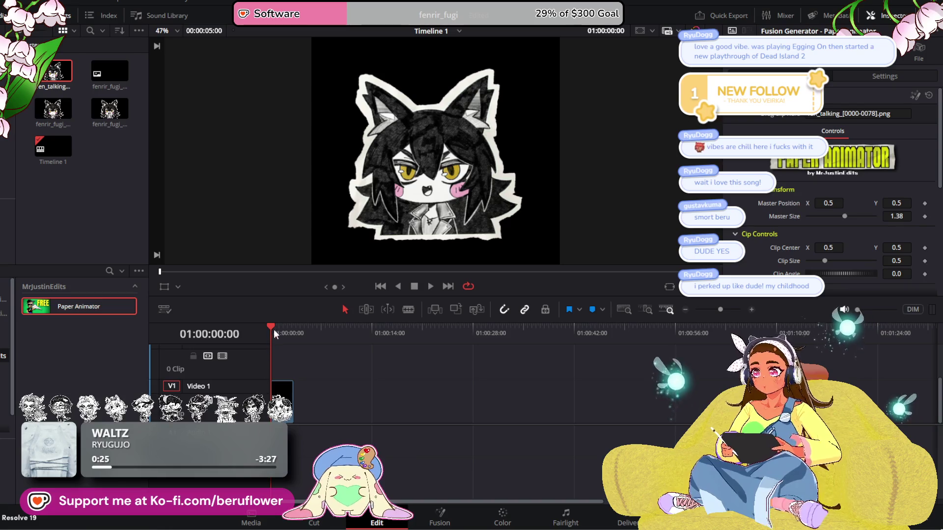
pyautogui.moveTo(275, 323)
pyautogui.mouseDown()
pyautogui.moveTo(284, 324)
pyautogui.moveTo(261, 324)
pyautogui.mouseUp()
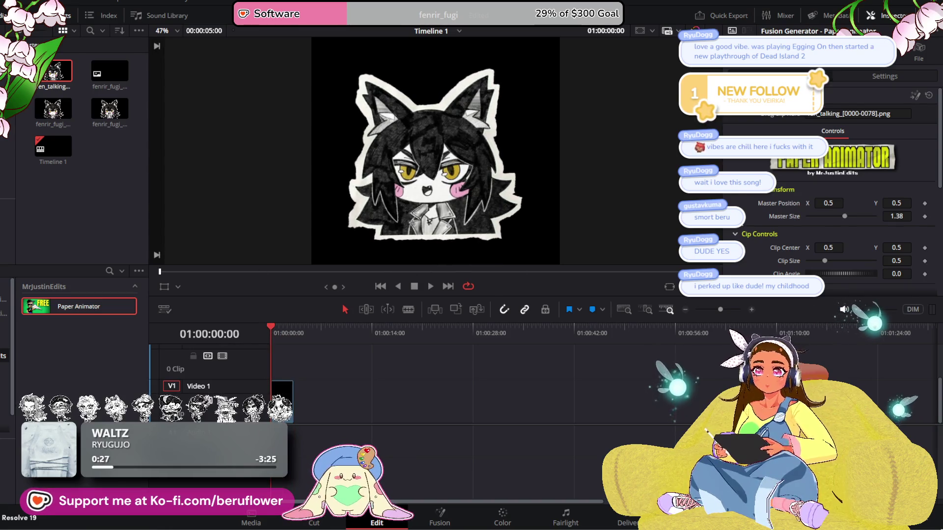
# Lower Edge Thickness to -0.01 and Edge Contrast and Edge Intensity to 0.0
pyautogui.scroll(-5, 835, 197)
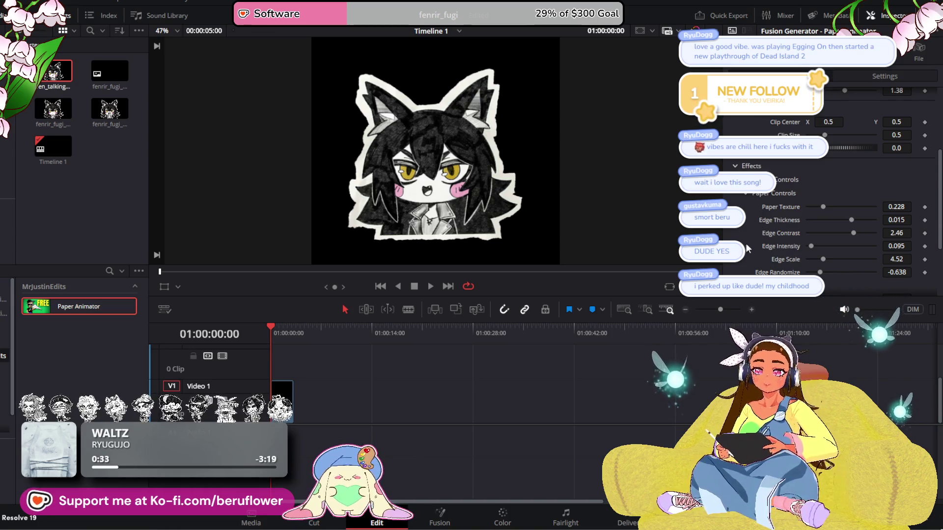
pyautogui.scroll(-2, 747, 244)
pyautogui.scroll(6, 747, 250)
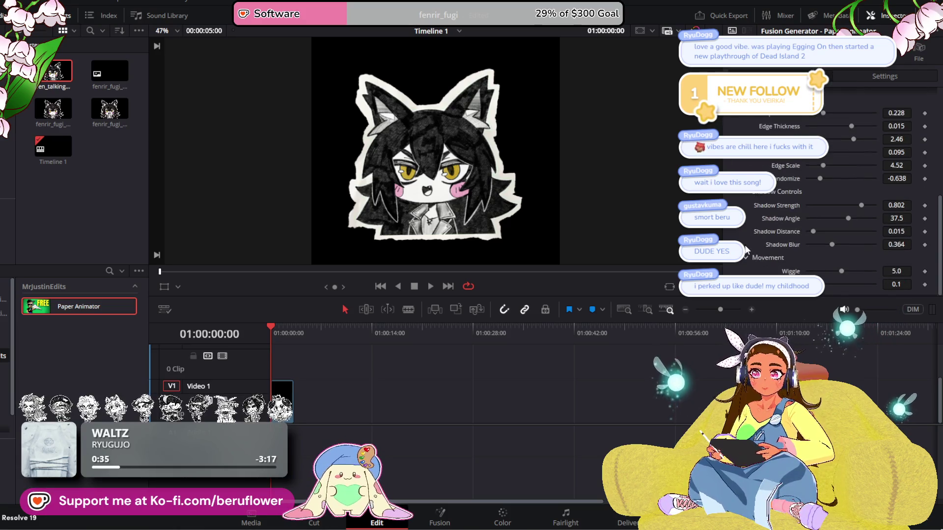
pyautogui.scroll(-6, 746, 250)
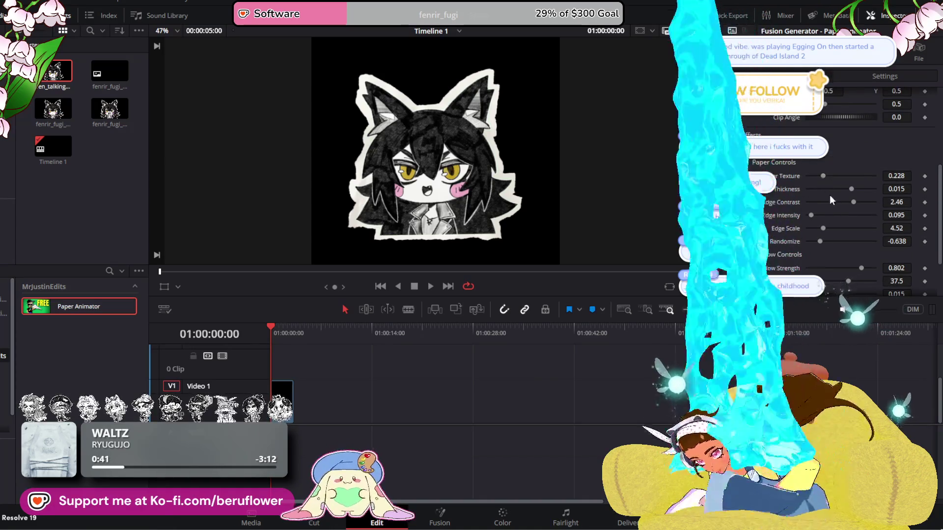
pyautogui.moveTo(850, 189)
pyautogui.mouseDown()
pyautogui.moveTo(803, 193)
pyautogui.moveTo(782, 220)
pyautogui.mouseUp()
pyautogui.moveTo(852, 203); pyautogui.dragTo(779, 212)
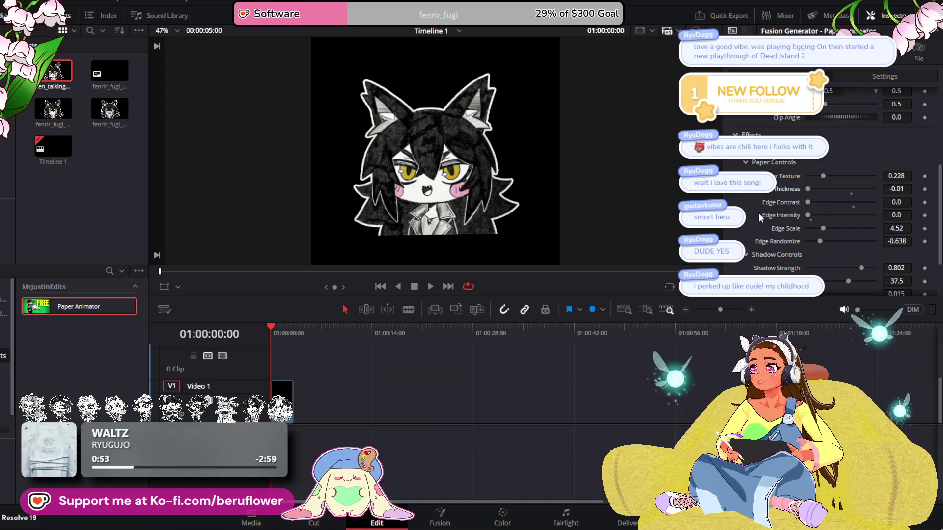
pyautogui.scroll(3, 453, 140)
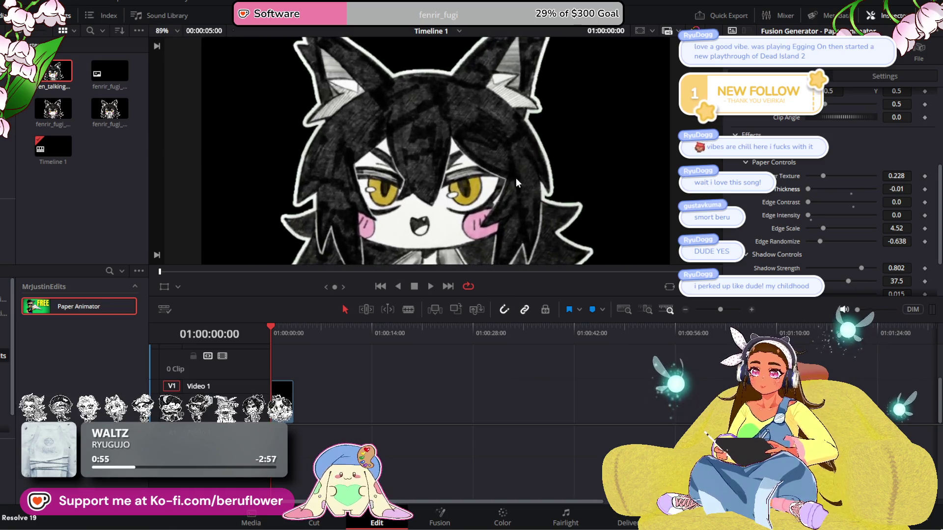
# Reduce Wiggle to 0.71 and raise Master Size to 1.83
pyautogui.scroll(-3, 521, 182)
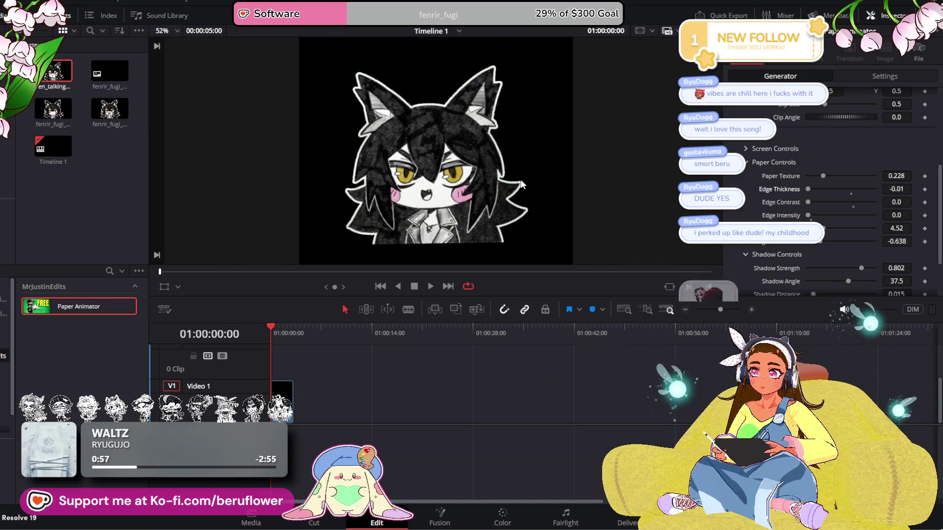
pyautogui.scroll(-1, 523, 181)
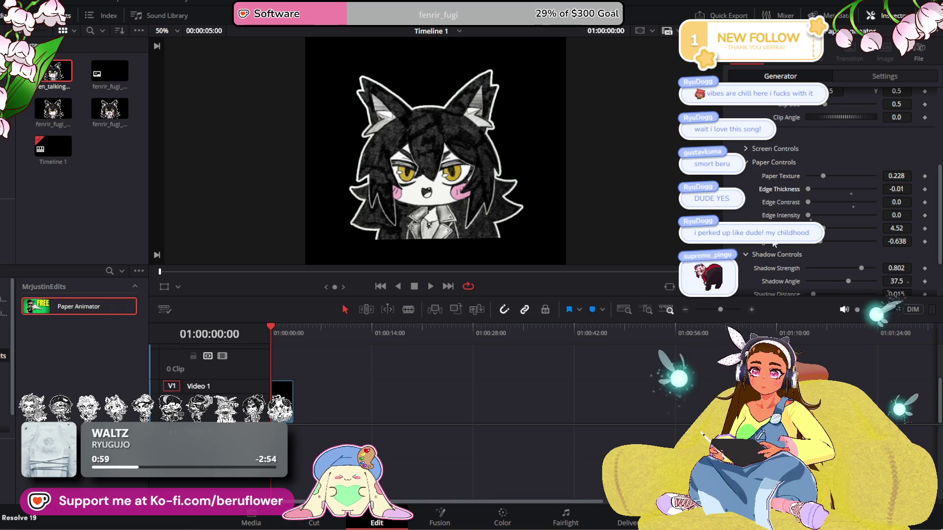
pyautogui.scroll(-3, 774, 242)
pyautogui.moveTo(843, 271); pyautogui.dragTo(802, 288)
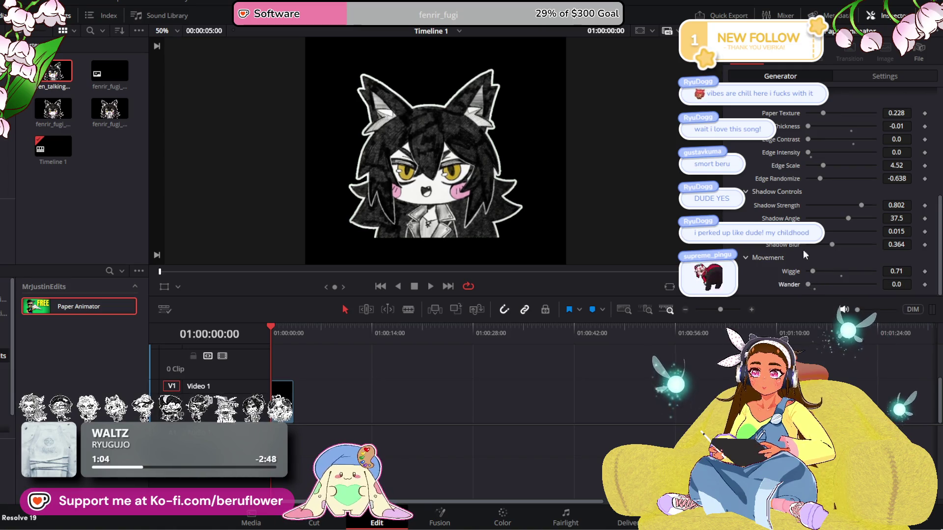
pyautogui.scroll(10, 751, 218)
pyautogui.moveTo(842, 187); pyautogui.dragTo(846, 184)
pyautogui.scroll(-2, 519, 179)
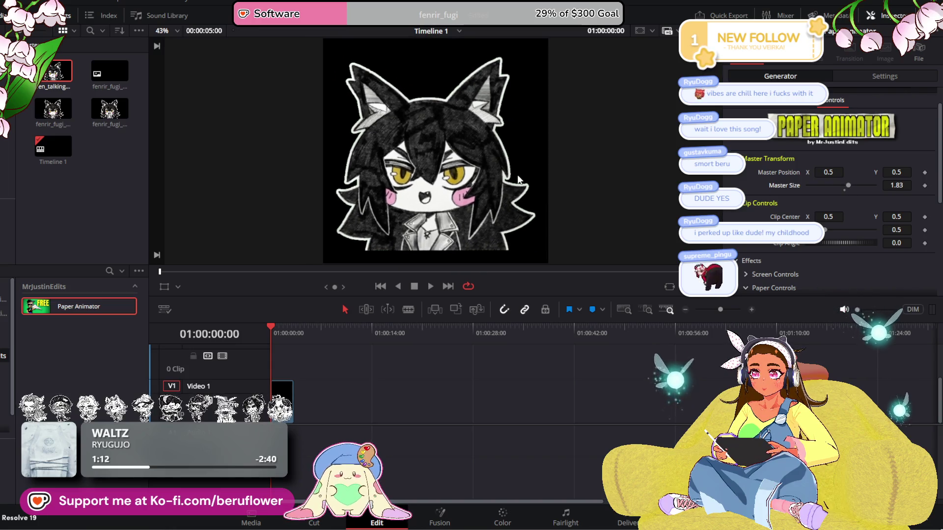
pyautogui.scroll(-1, 518, 179)
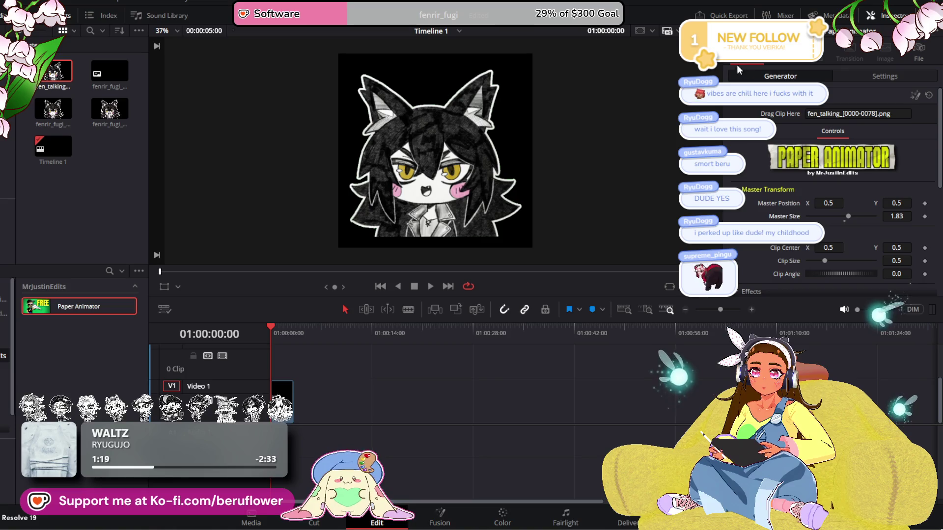
# Set the clip's Transform Zoom to 1.060 and Position to X 6, Y -36
pyautogui.click(850, 78)
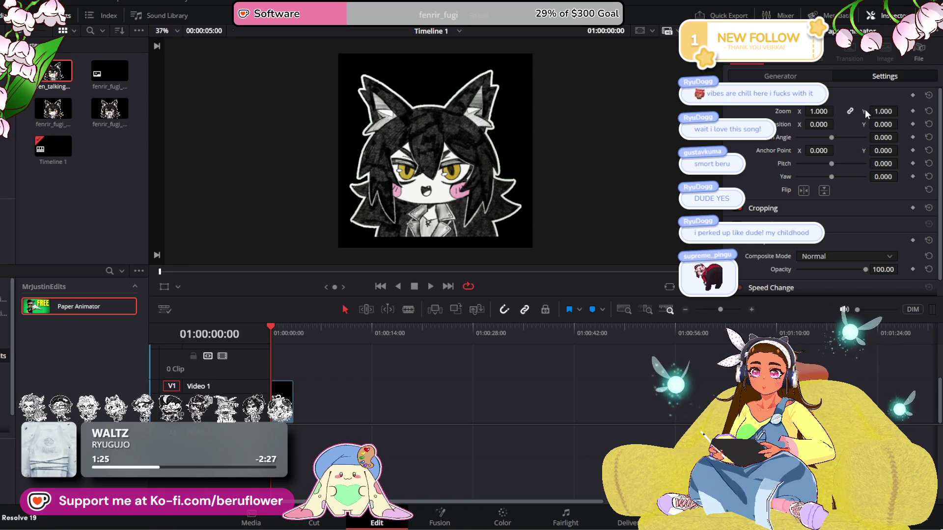
pyautogui.moveTo(883, 111)
pyautogui.mouseDown()
pyautogui.moveTo(901, 111)
pyautogui.moveTo(865, 111)
pyautogui.mouseUp()
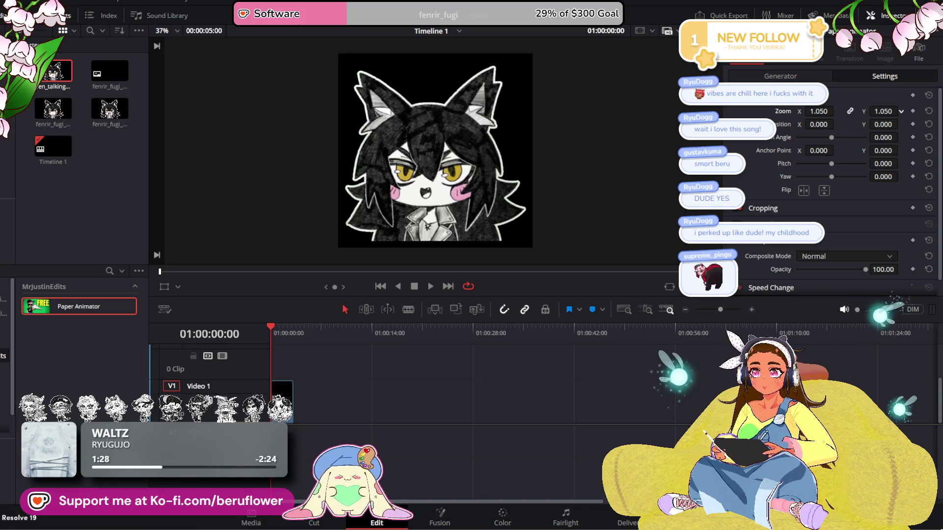
pyautogui.hotkey('ctrl', 'z')
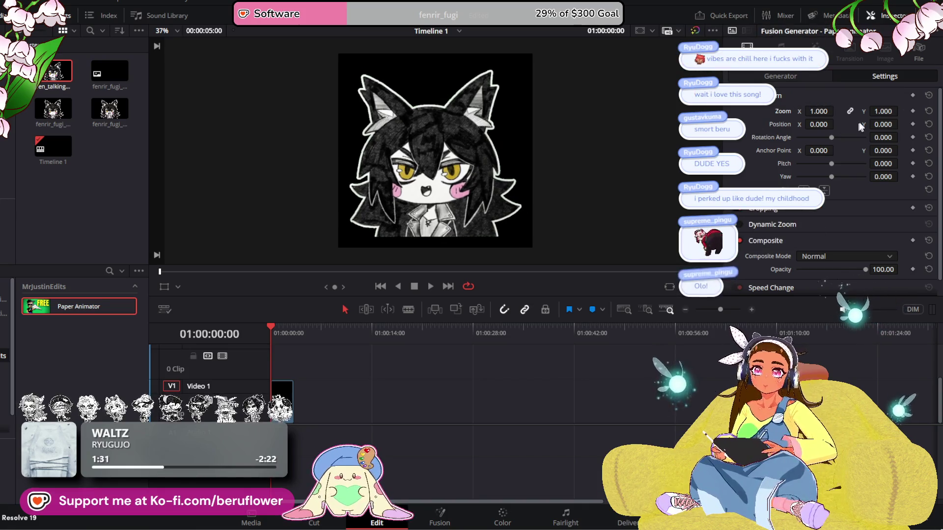
pyautogui.moveTo(883, 111)
pyautogui.mouseDown()
pyautogui.moveTo(902, 111)
pyautogui.moveTo(857, 123)
pyautogui.moveTo(901, 124)
pyautogui.mouseUp()
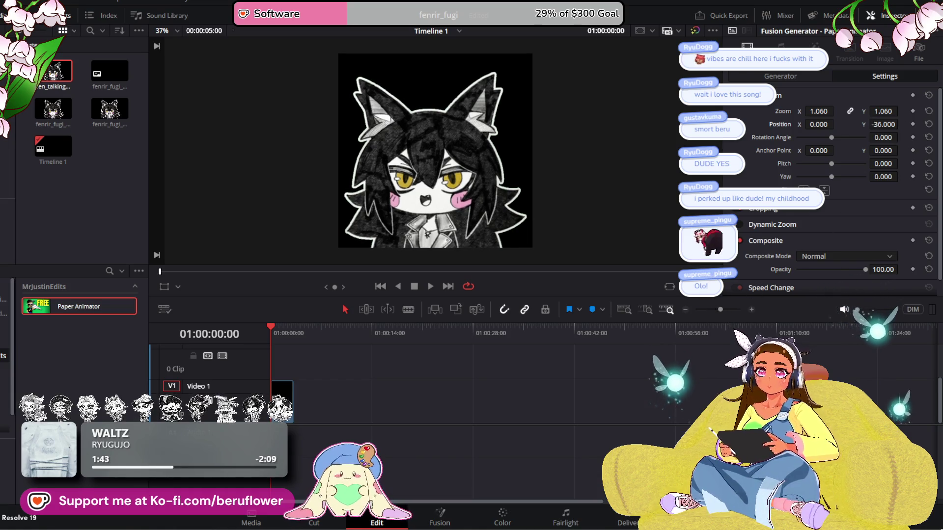
pyautogui.moveTo(817, 124); pyautogui.dragTo(837, 124)
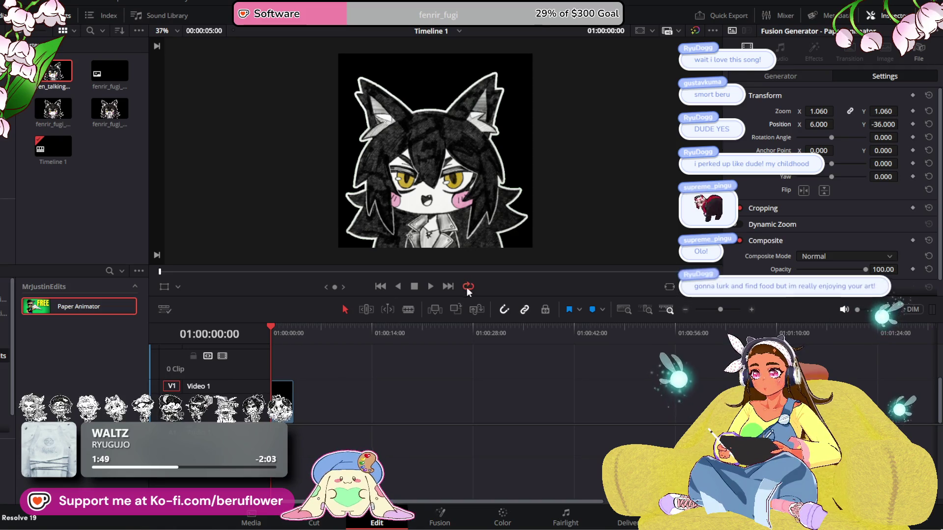
pyautogui.click(433, 286)
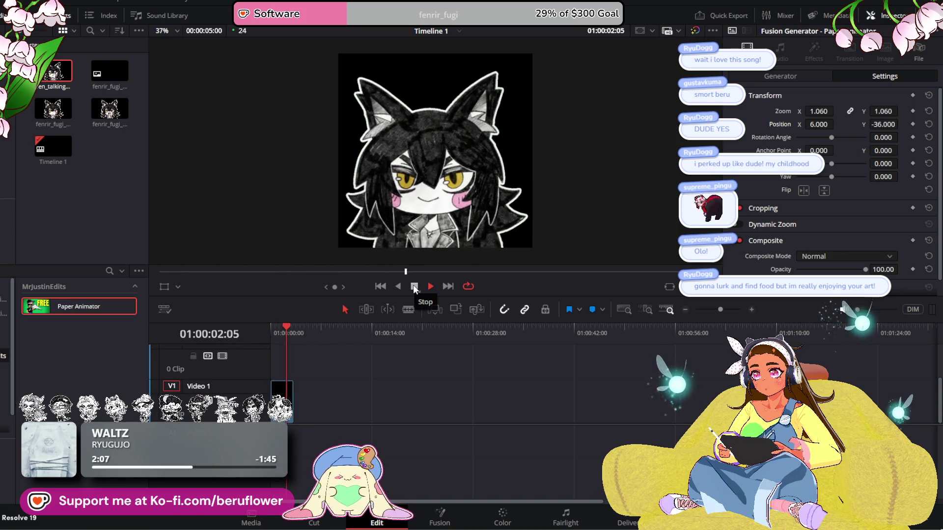
# Play, stop and scrub the talking sticker animation to review it
pyautogui.click(414, 286)
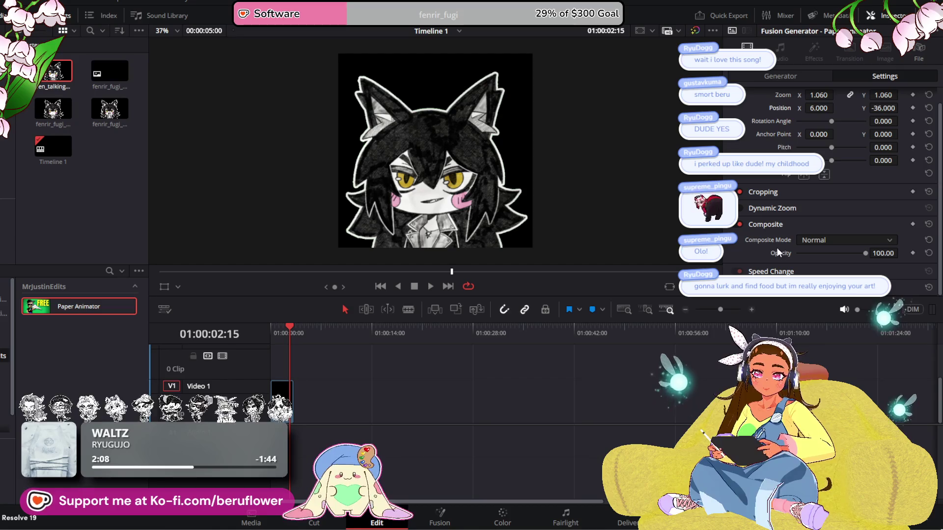
pyautogui.click(795, 75)
pyautogui.scroll(-8, 759, 247)
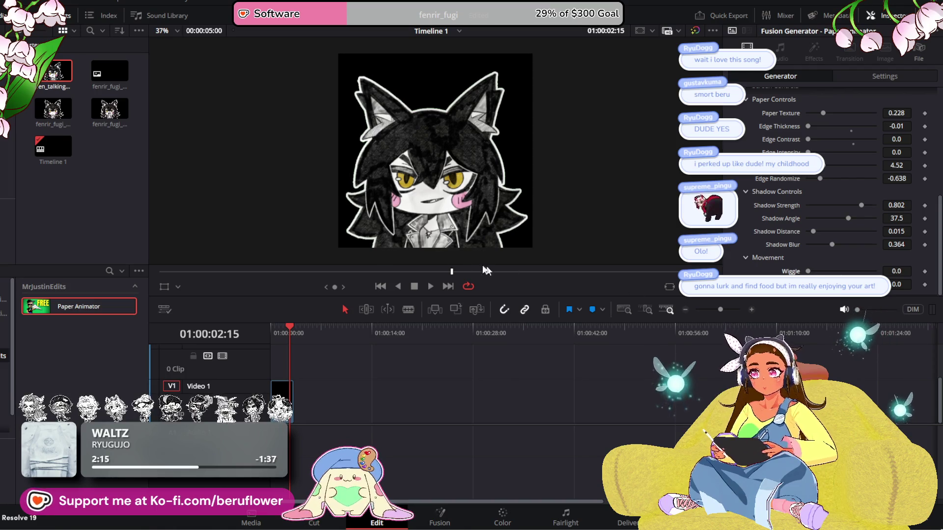
pyautogui.click(430, 289)
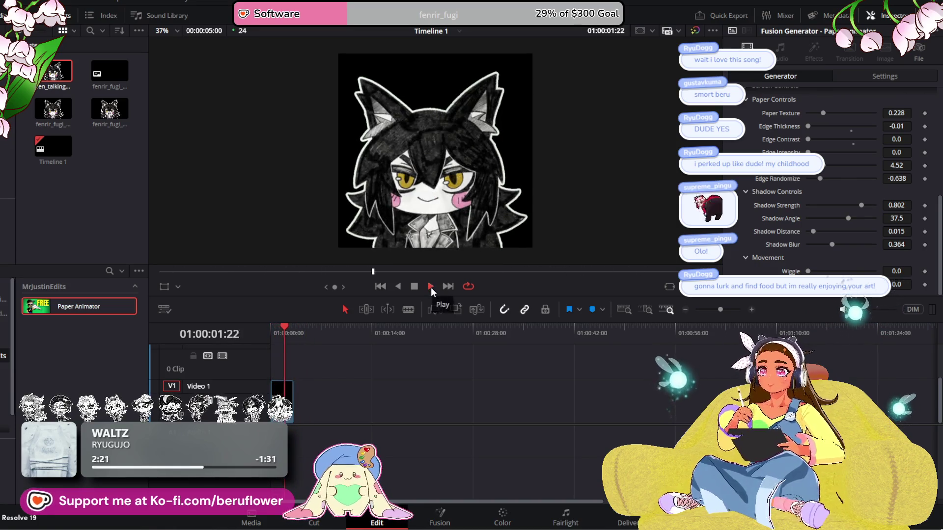
pyautogui.click(431, 287)
pyautogui.click(430, 287)
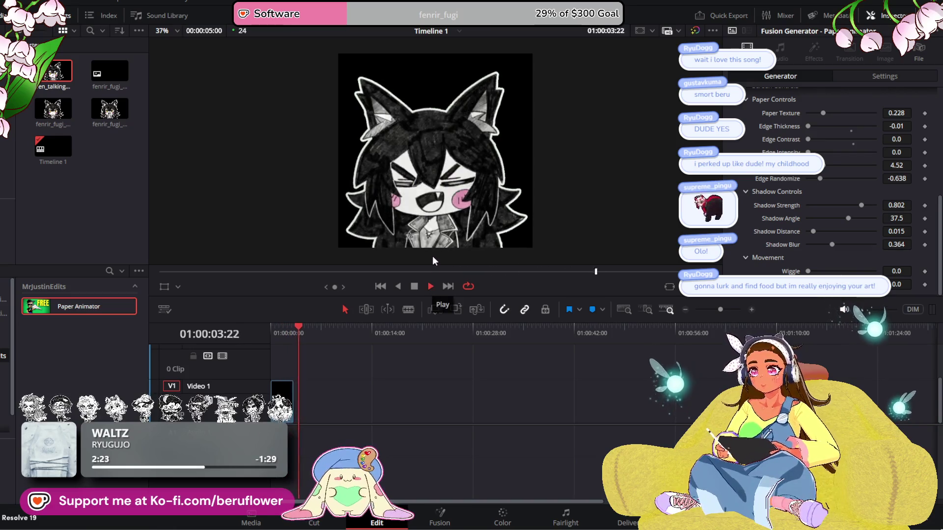
pyautogui.click(414, 286)
pyautogui.moveTo(294, 323)
pyautogui.mouseDown()
pyautogui.moveTo(314, 328)
pyautogui.moveTo(271, 328)
pyautogui.mouseUp()
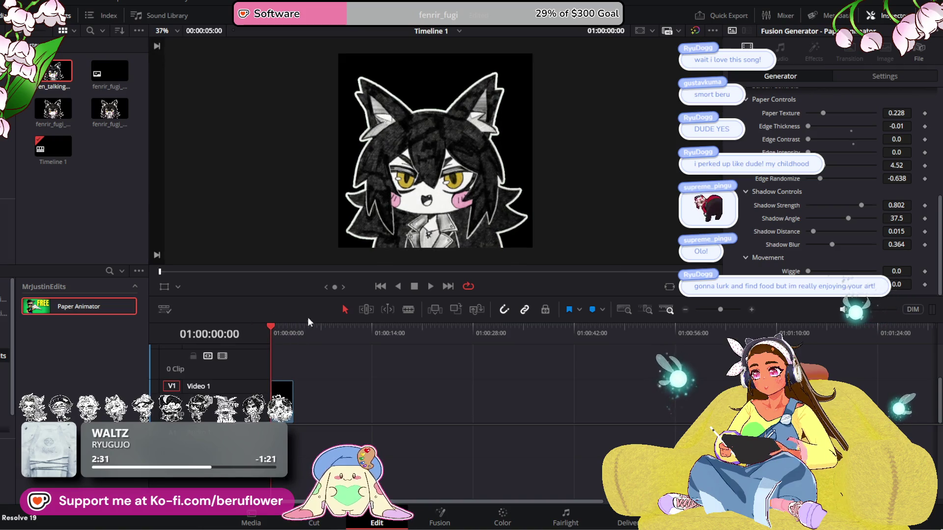
pyautogui.click(430, 287)
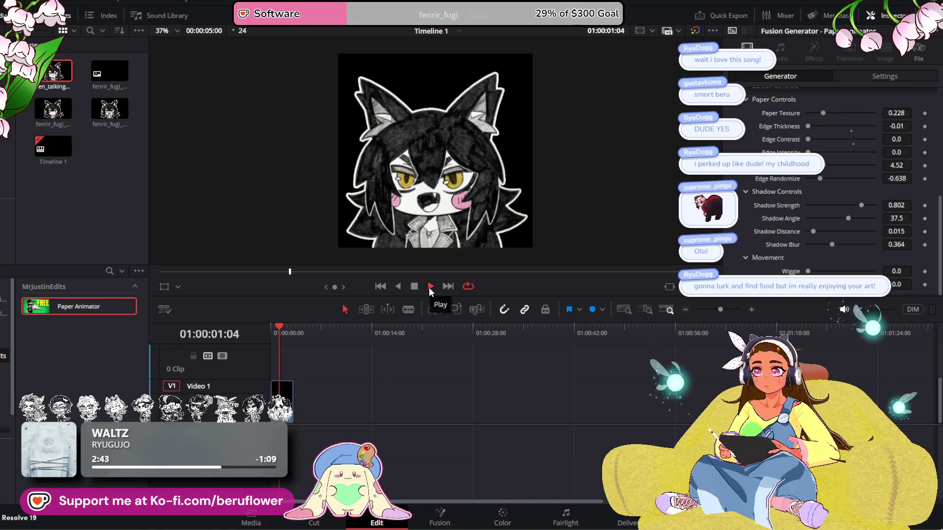
pyautogui.click(429, 287)
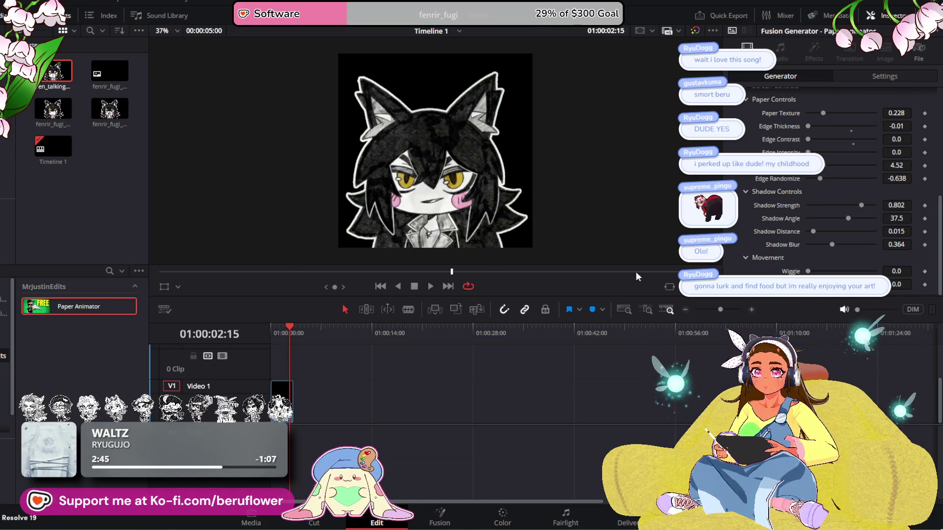
# Raise Paper Texture to 0.378 and preview the result
pyautogui.scroll(5, 823, 246)
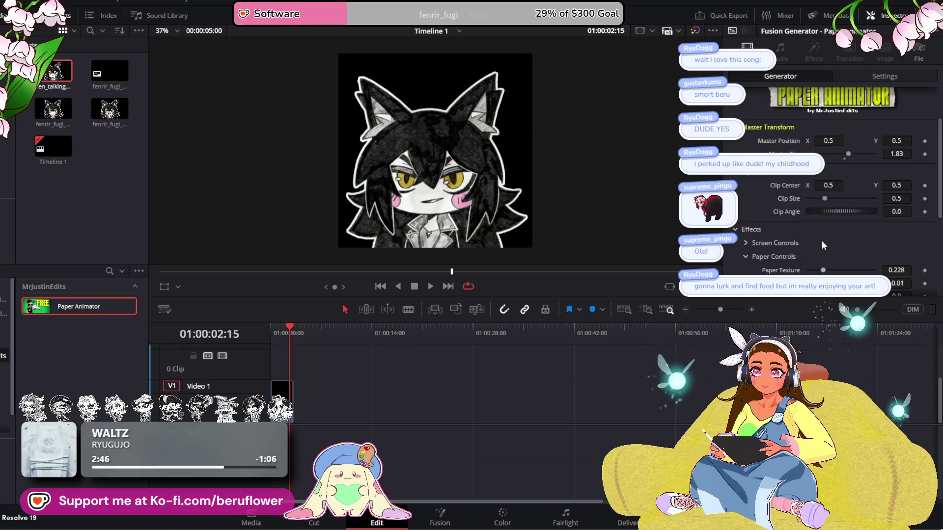
pyautogui.moveTo(823, 207)
pyautogui.mouseDown()
pyautogui.moveTo(850, 207)
pyautogui.moveTo(820, 208)
pyautogui.moveTo(833, 207)
pyautogui.mouseUp()
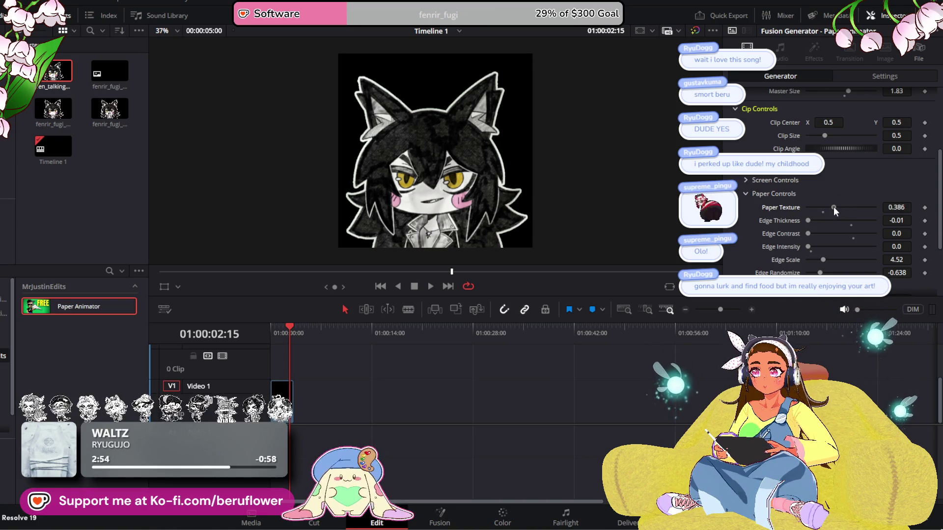
pyautogui.click(432, 286)
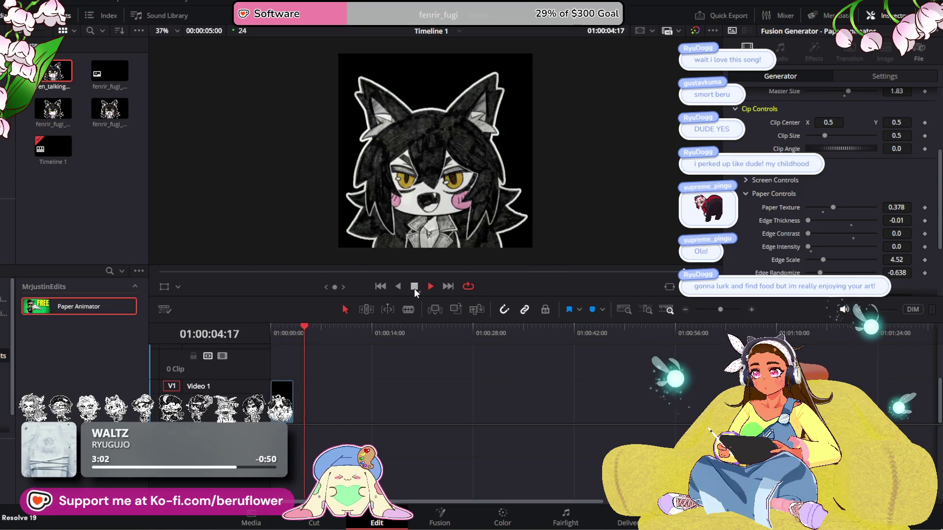
pyautogui.click(414, 287)
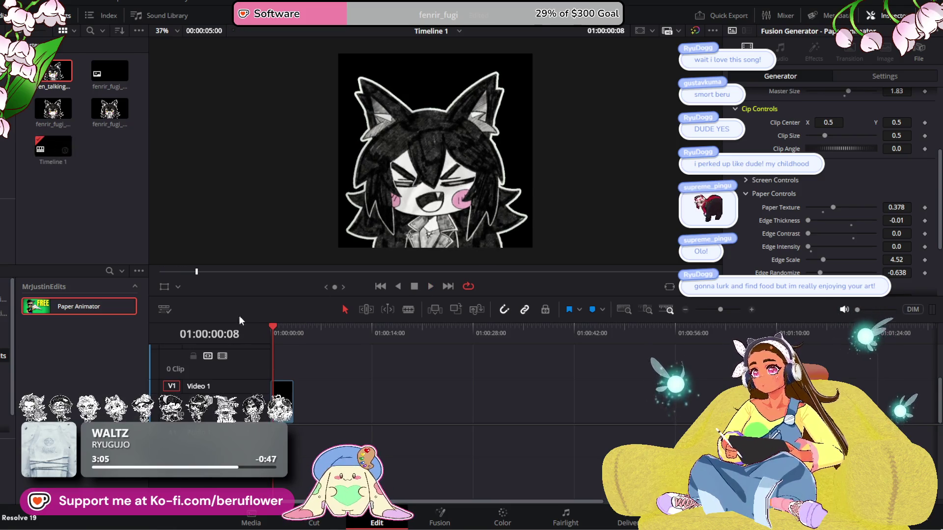
pyautogui.moveTo(276, 331)
pyautogui.mouseDown()
pyautogui.moveTo(288, 323)
pyautogui.moveTo(259, 325)
pyautogui.mouseUp()
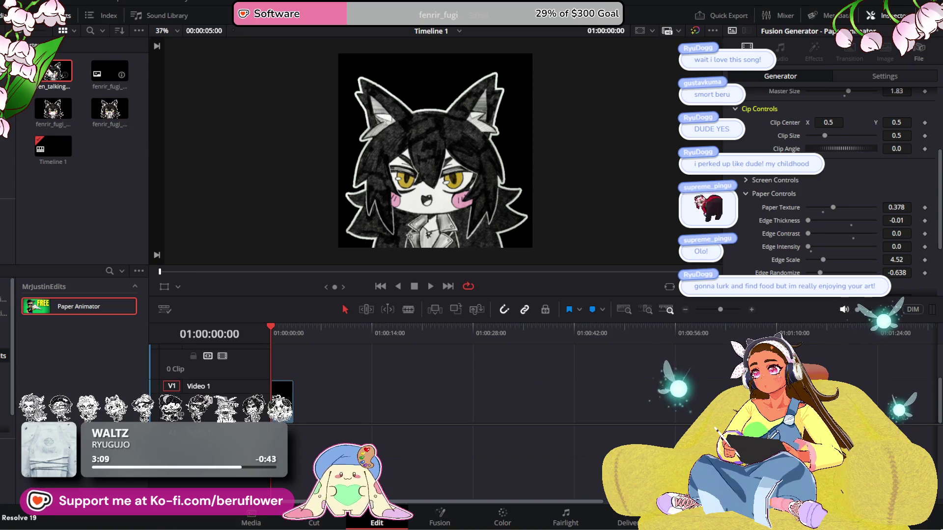
# Scrub the sticker animation, then show the clip's Transform settings (Zoom 1.060, Position 6.000, -36.000)
pyautogui.scroll(5, 828, 146)
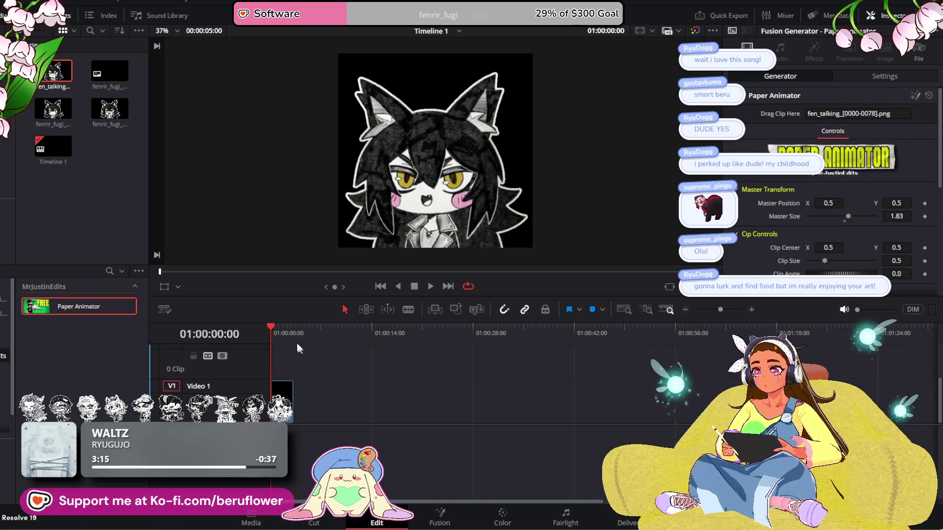
pyautogui.moveTo(271, 323)
pyautogui.mouseDown()
pyautogui.moveTo(284, 323)
pyautogui.moveTo(265, 321)
pyautogui.mouseUp()
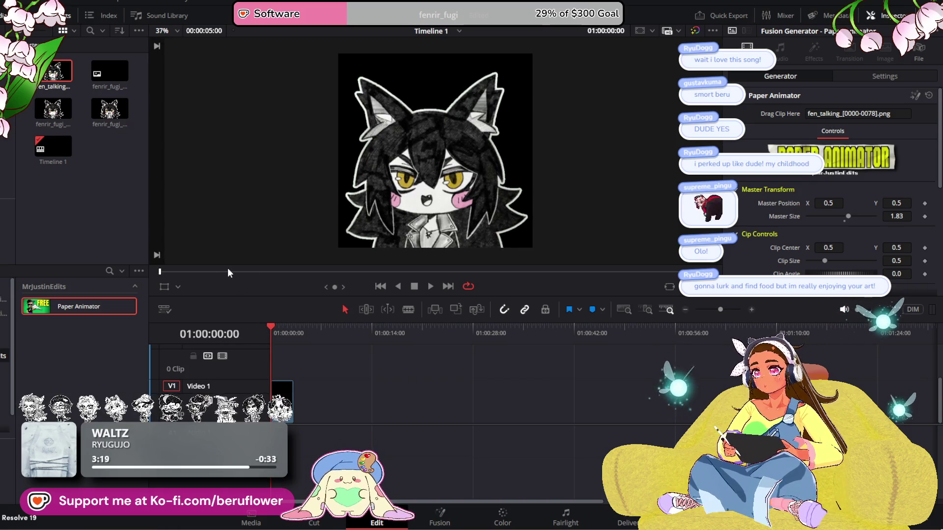
pyautogui.click(881, 77)
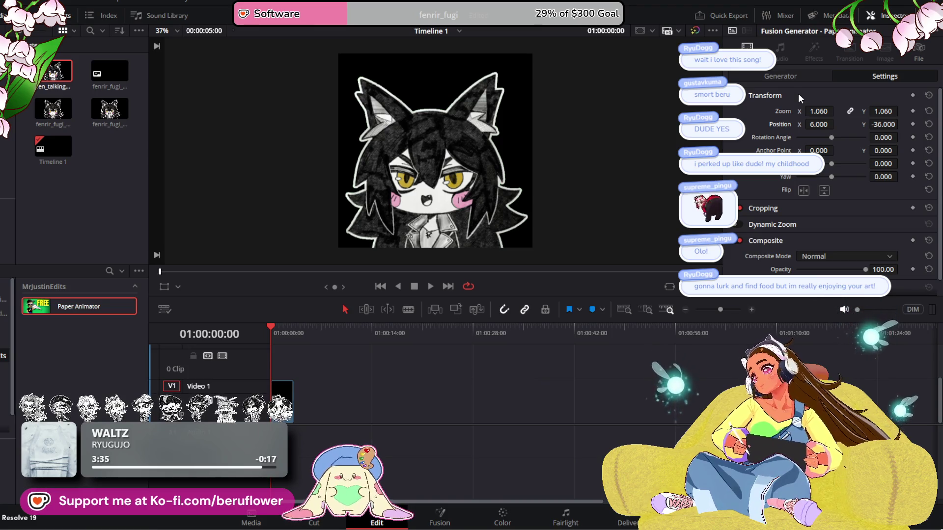
# Snip the Transform panel as a screenshot, view the snip, and return to Resolve
pyautogui.press('super+shift+s')
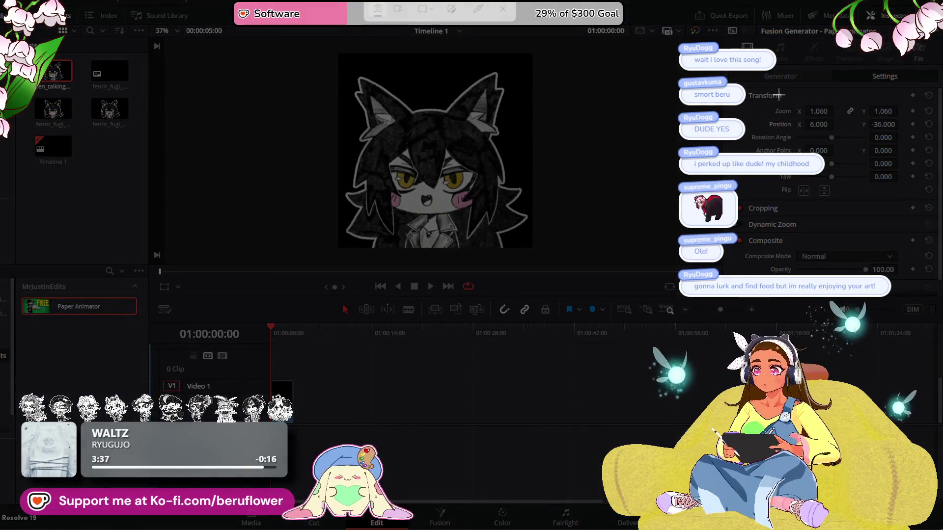
pyautogui.moveTo(730, 44); pyautogui.dragTo(894, 238)
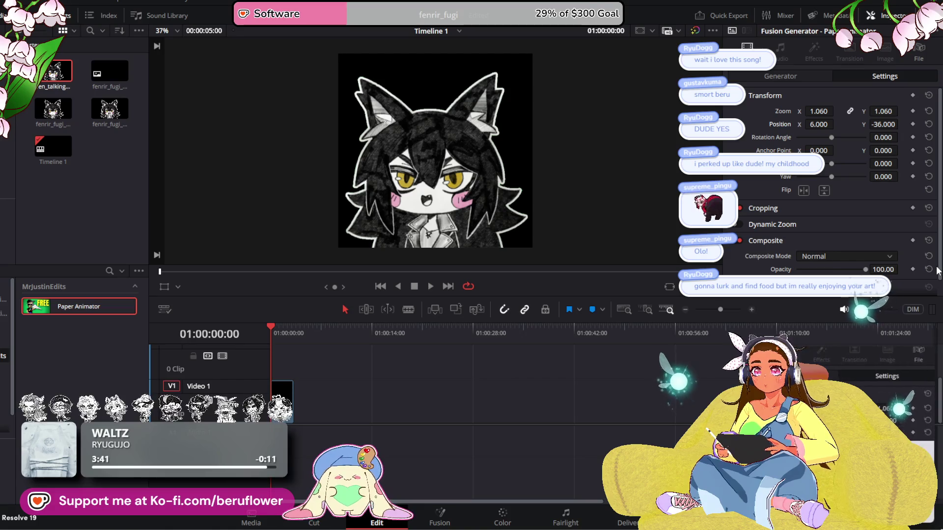
pyautogui.click(852, 373)
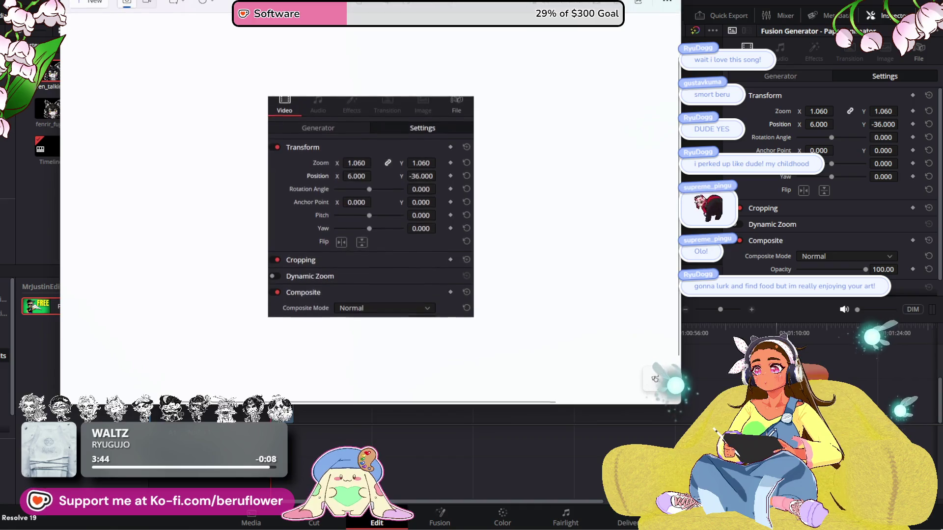
pyautogui.click(680, 366)
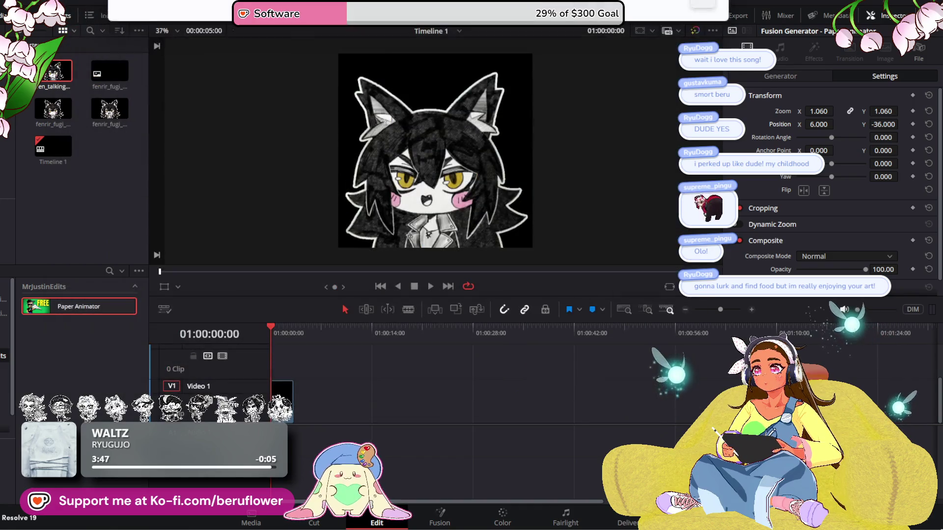
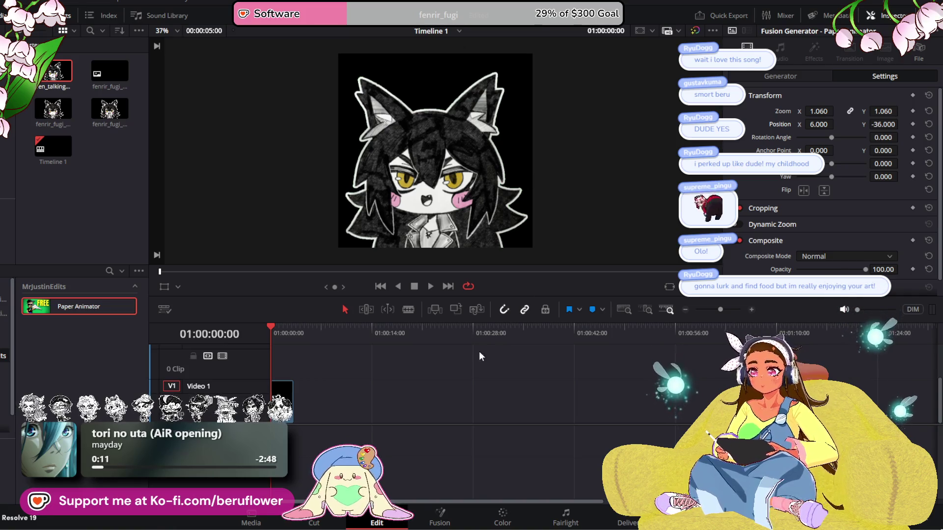
# Check the fenrir_fugi_background clip's Inspector settings, then switch to the Deliver page
pyautogui.scroll(2, 466, 196)
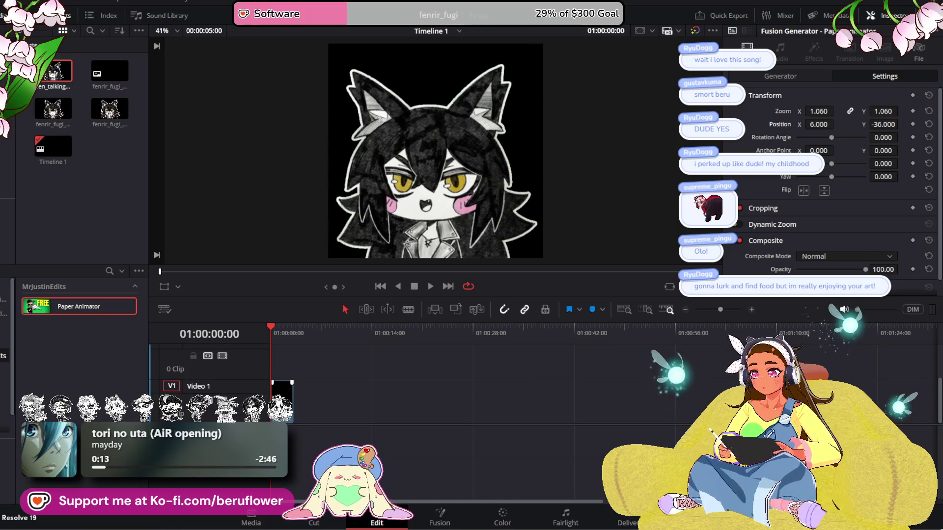
pyautogui.click(292, 392)
pyautogui.click(284, 363)
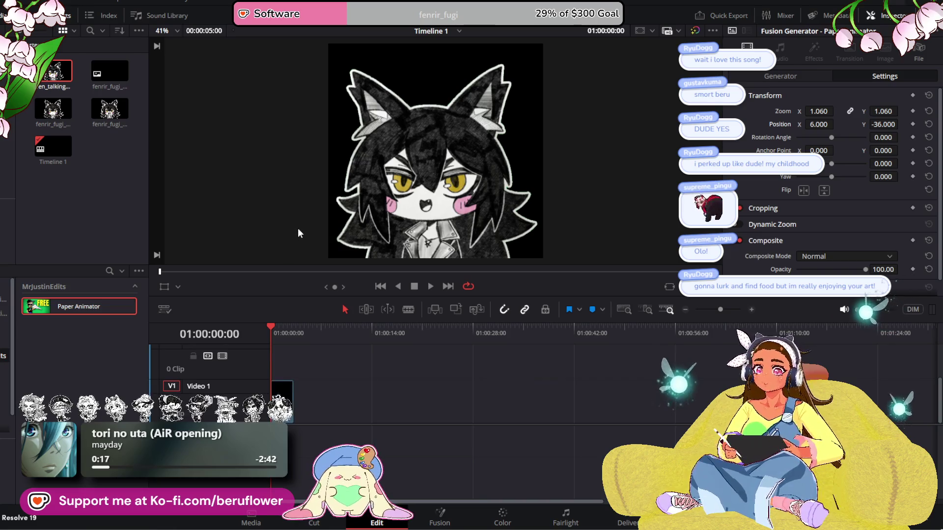
pyautogui.click(292, 399)
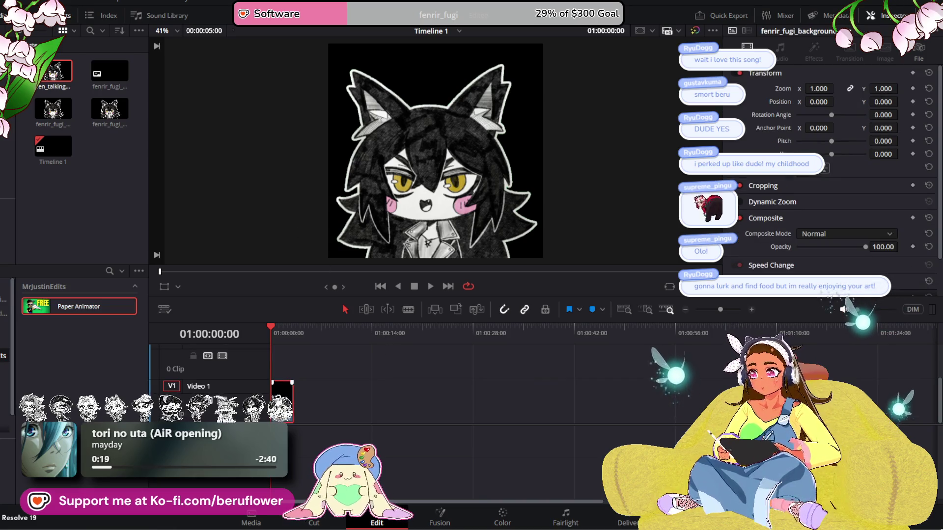
pyautogui.click(624, 519)
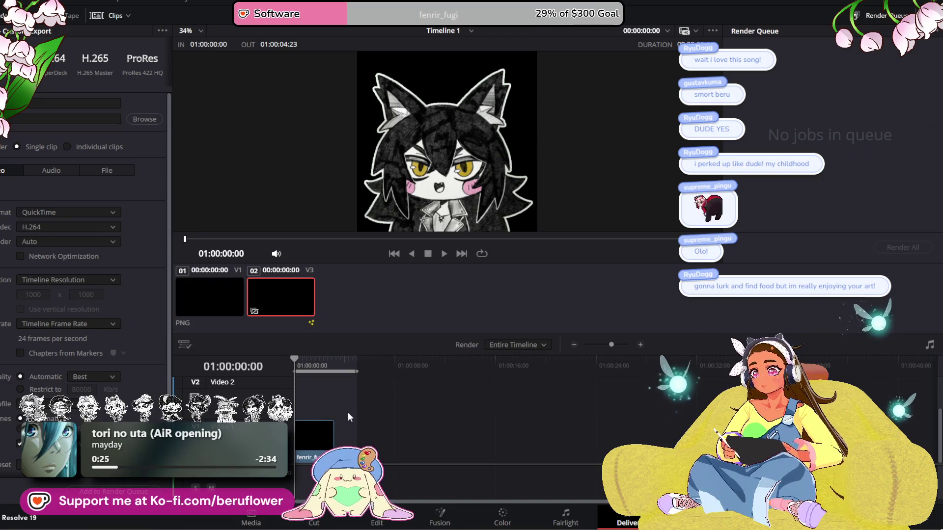
# Set the render out point at 01:00:03:03
pyautogui.click(351, 361)
pyautogui.press('o')
pyautogui.moveTo(348, 372); pyautogui.dragTo(295, 372)
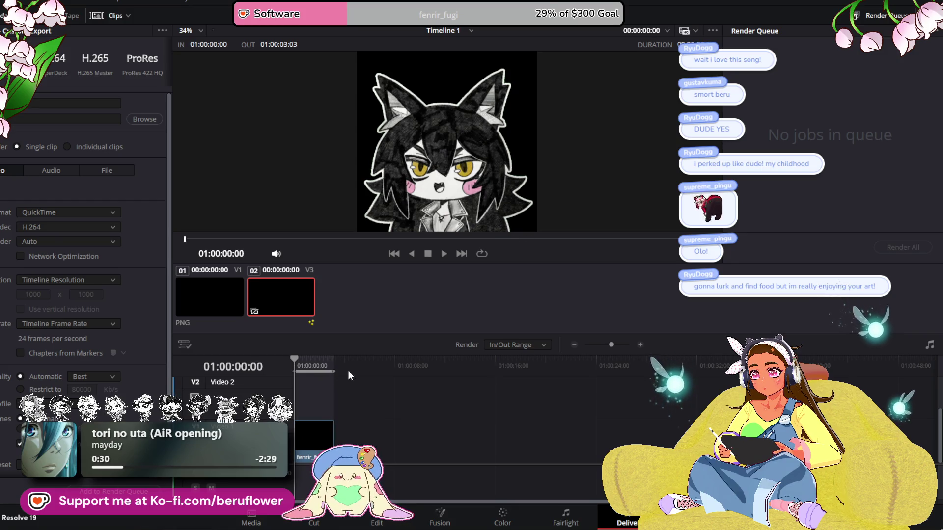
# Preview the timeline playback, return to the start, then head back toward the Cut page
pyautogui.click(443, 254)
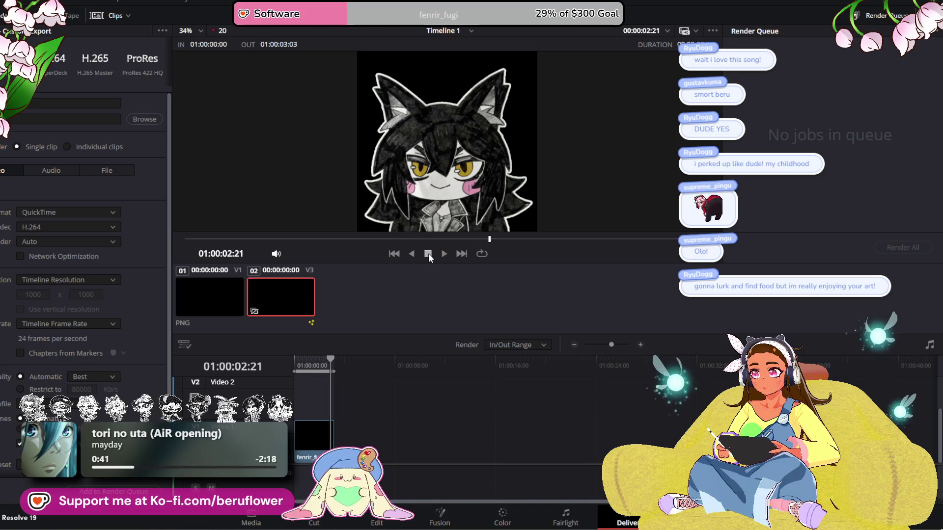
pyautogui.moveTo(501, 241)
pyautogui.mouseDown()
pyautogui.moveTo(676, 239)
pyautogui.moveTo(678, 255)
pyautogui.moveTo(726, 263)
pyautogui.mouseUp()
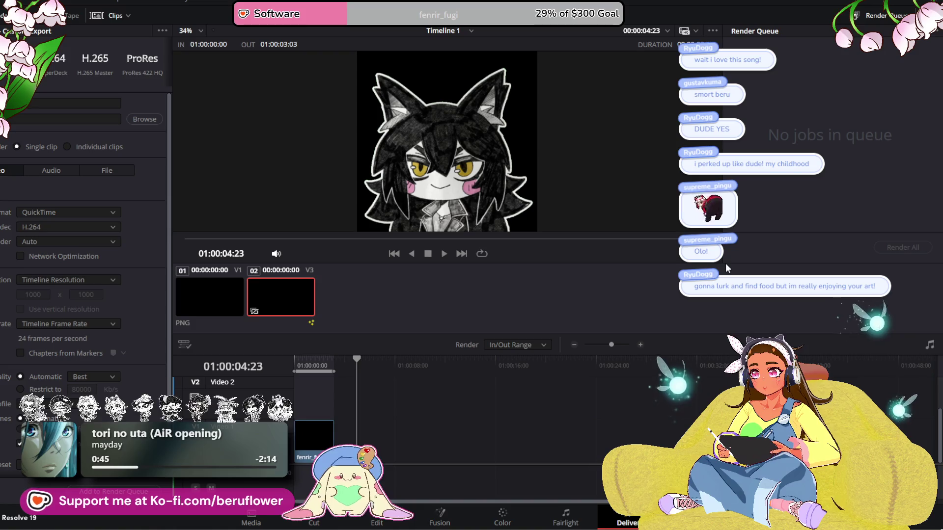
pyautogui.click(332, 432)
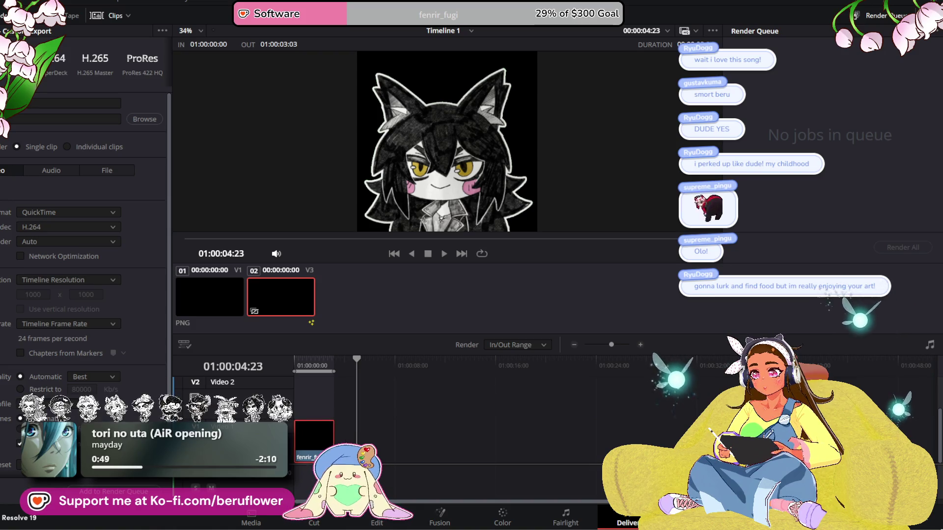
pyautogui.moveTo(357, 361)
pyautogui.mouseDown()
pyautogui.moveTo(299, 359)
pyautogui.moveTo(274, 371)
pyautogui.mouseUp()
pyautogui.click(314, 521)
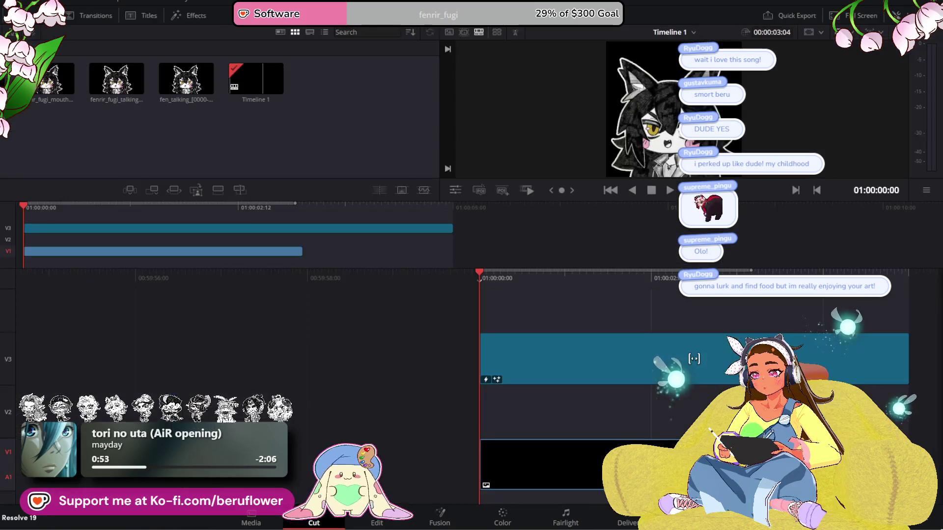
# On the Edit page, move the playhead to 01:00:05:00
pyautogui.click(381, 523)
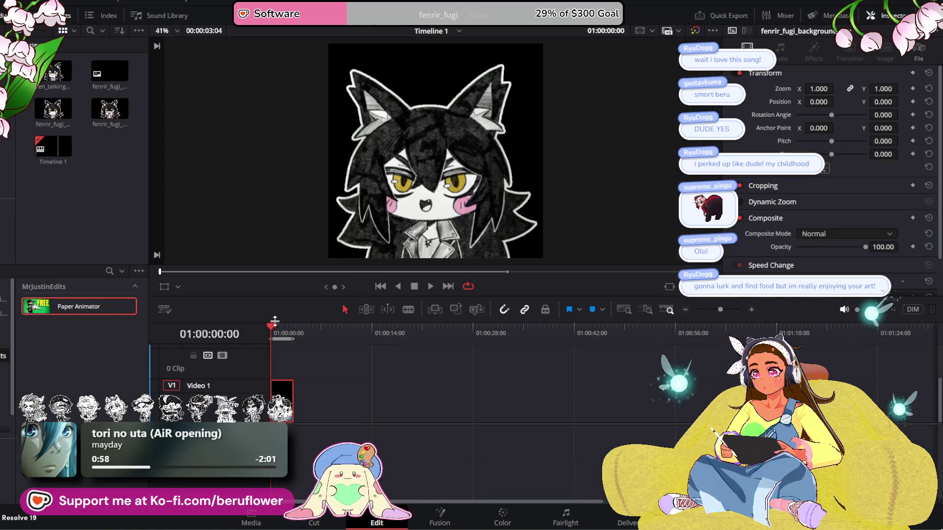
pyautogui.moveTo(277, 322); pyautogui.dragTo(295, 321)
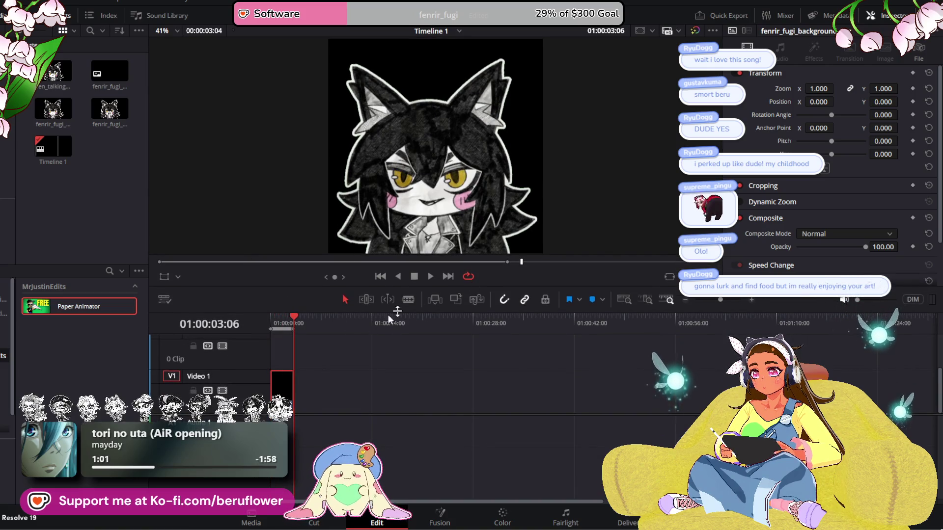
pyautogui.moveTo(293, 316)
pyautogui.mouseDown()
pyautogui.moveTo(339, 317)
pyautogui.moveTo(317, 316)
pyautogui.mouseUp()
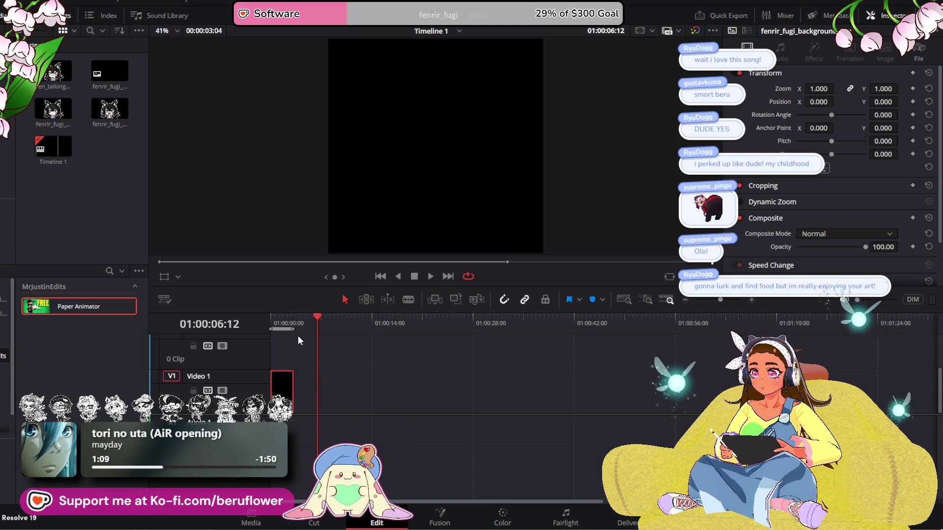
pyautogui.moveTo(297, 327)
pyautogui.mouseDown()
pyautogui.moveTo(330, 327)
pyautogui.moveTo(307, 316)
pyautogui.mouseUp()
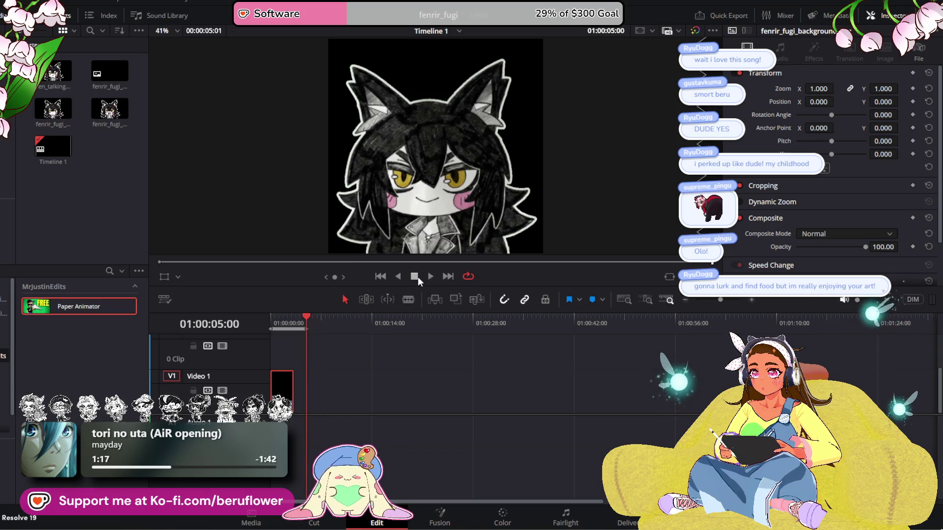
# Extend the Video 1 clip to 01:00:05:00 and replay the timeline from the start
pyautogui.moveTo(291, 392); pyautogui.dragTo(307, 390)
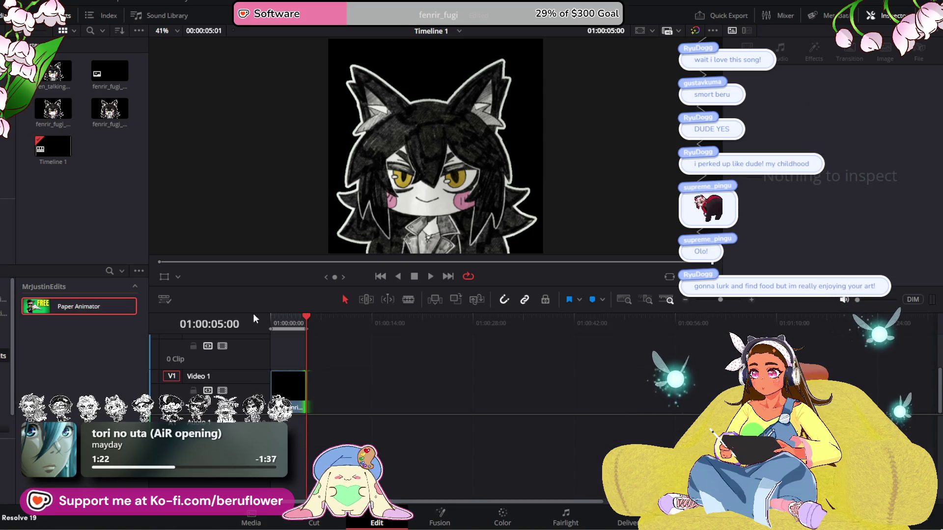
pyautogui.moveTo(298, 316); pyautogui.dragTo(255, 321)
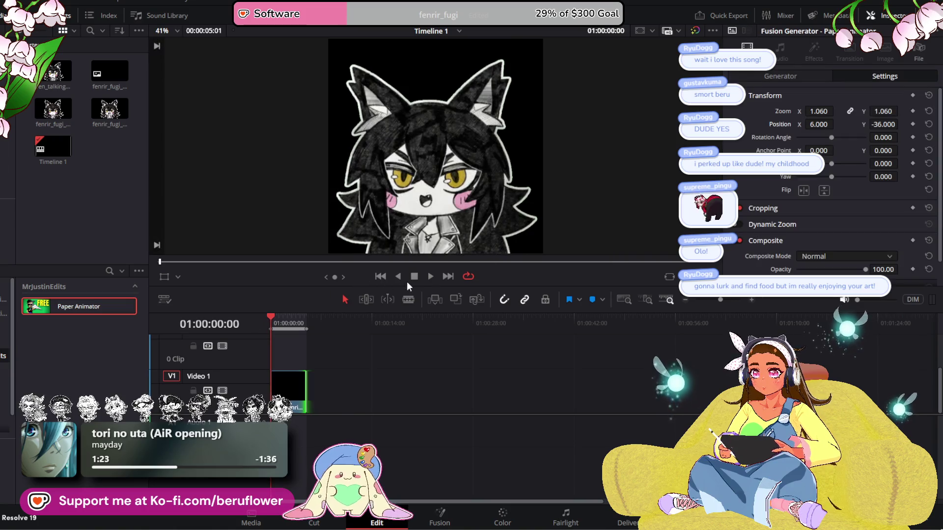
pyautogui.click(430, 276)
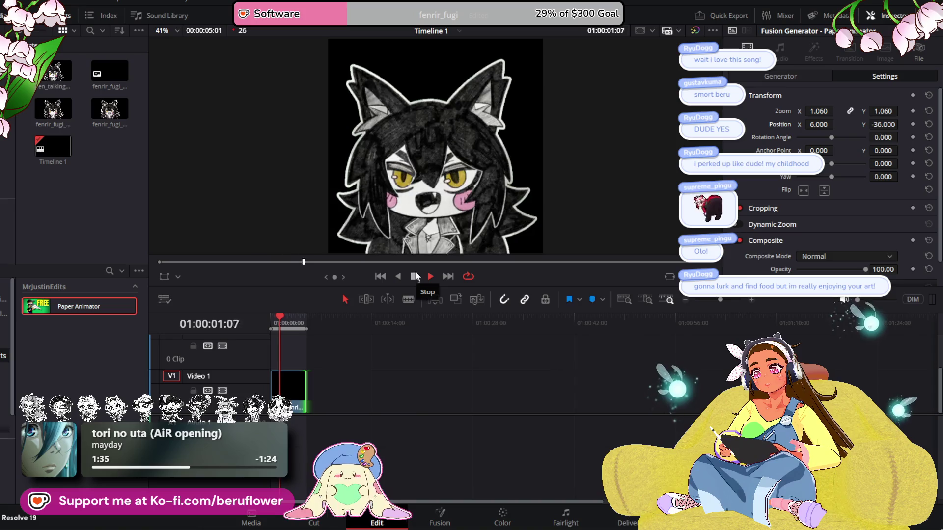
pyautogui.click(415, 277)
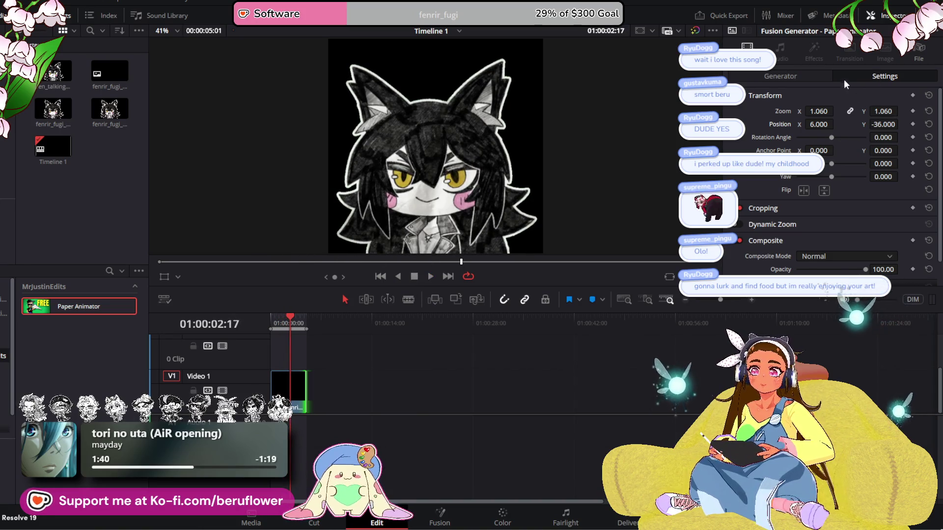
pyautogui.click(806, 80)
pyautogui.scroll(-5, 742, 231)
pyautogui.scroll(-4, 740, 240)
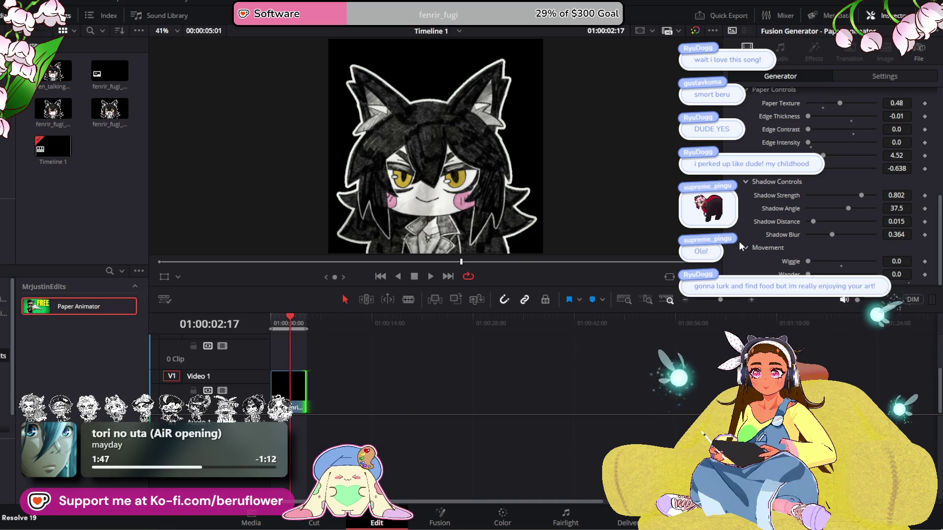
pyautogui.scroll(2, 739, 241)
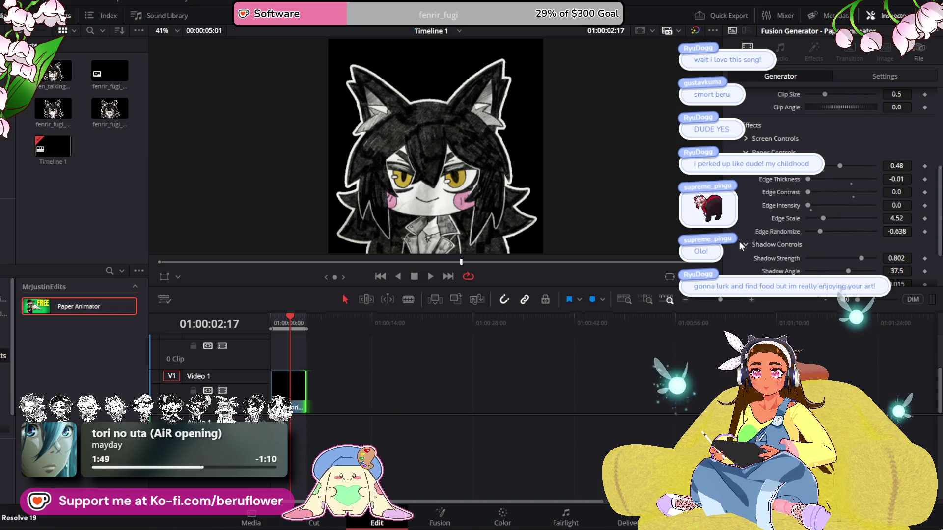
pyautogui.scroll(2, 739, 240)
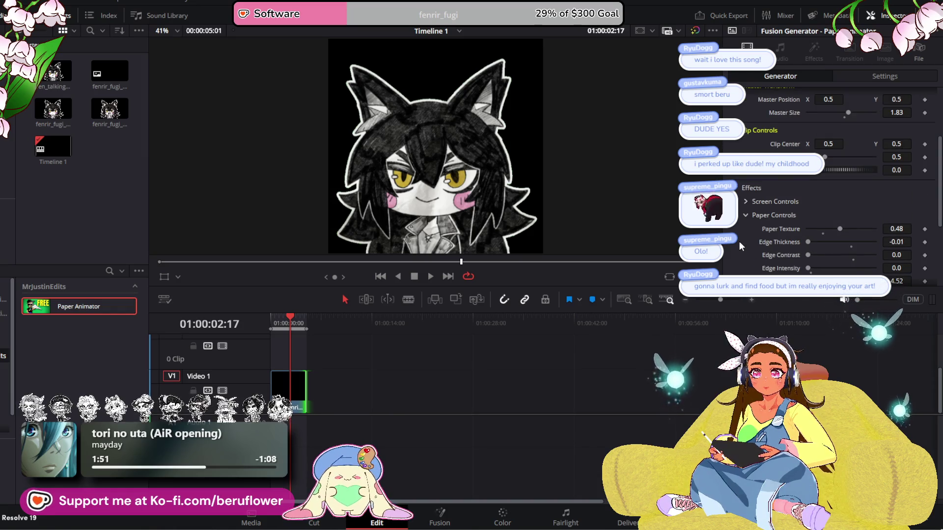
pyautogui.scroll(1, 738, 240)
pyautogui.scroll(1, 739, 240)
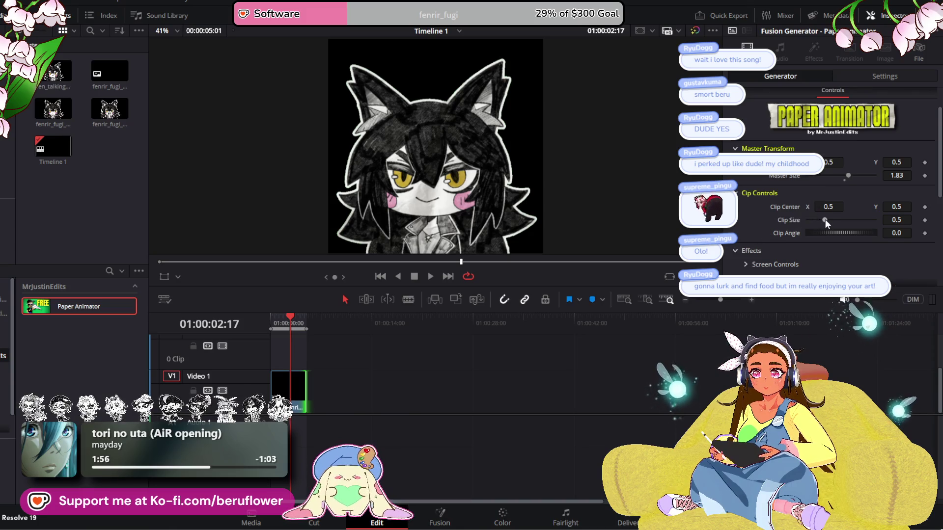
pyautogui.moveTo(825, 219); pyautogui.dragTo(820, 222)
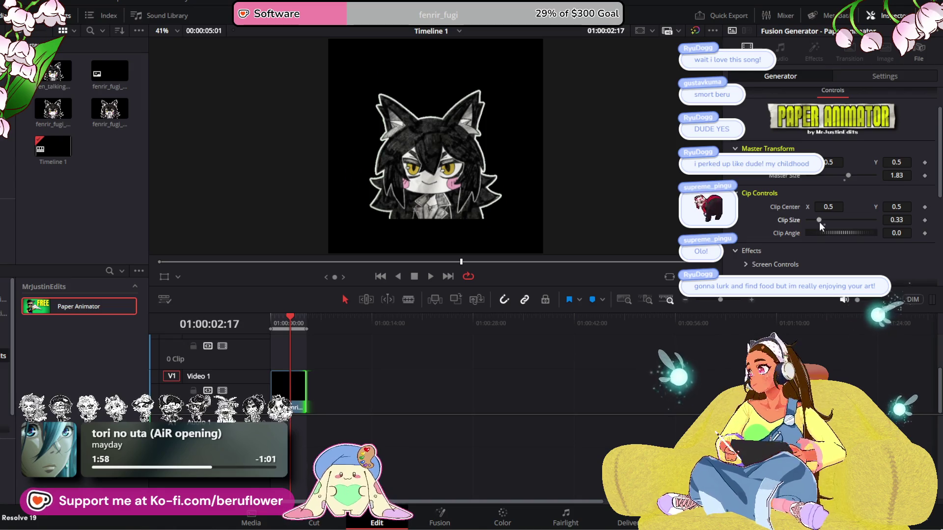
pyautogui.hotkey('ctrl', 'z')
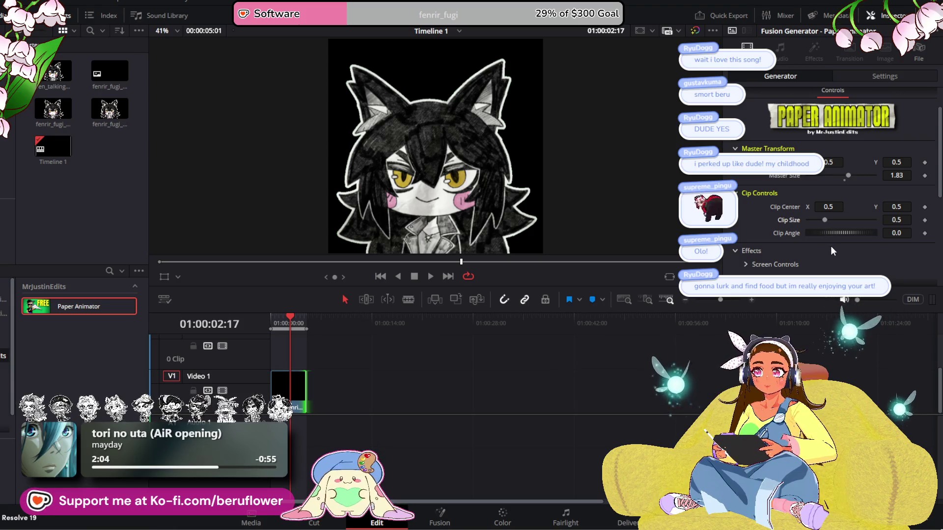
pyautogui.scroll(-3, 830, 245)
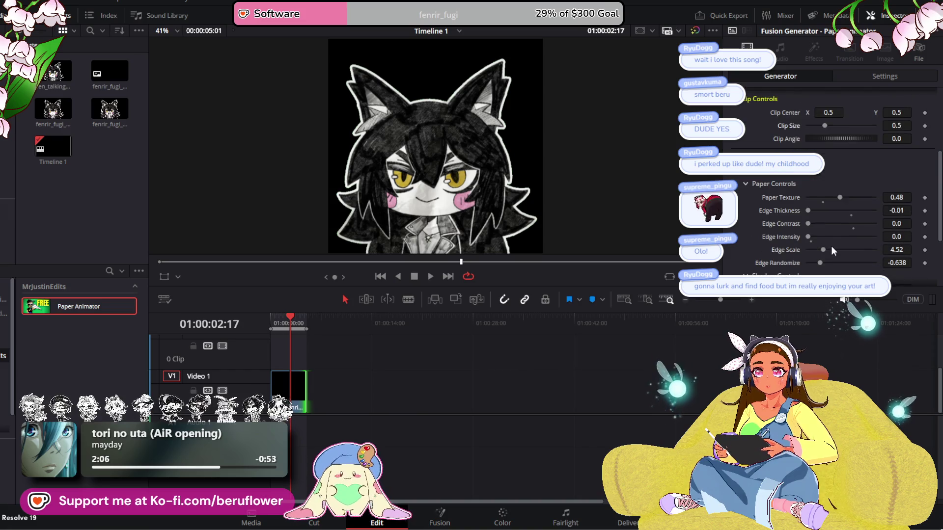
pyautogui.scroll(4, 831, 246)
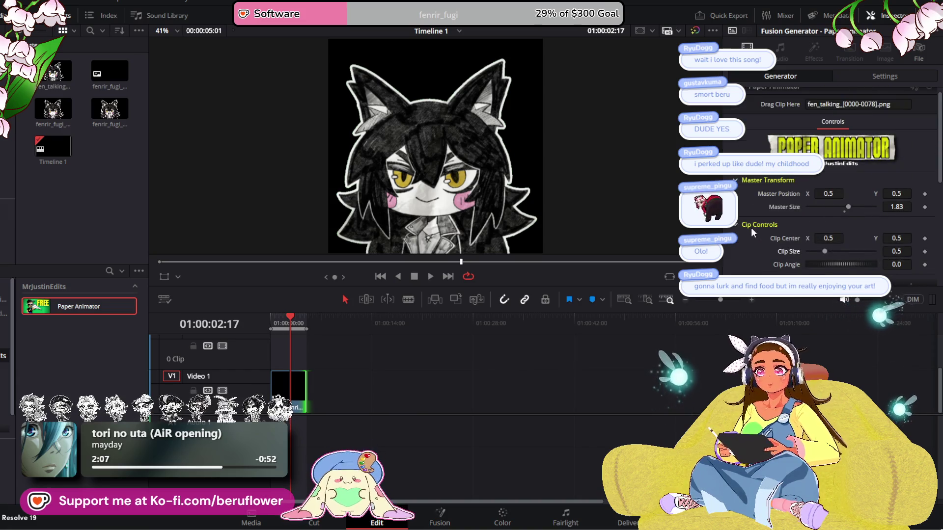
pyautogui.scroll(-1, 388, 184)
pyautogui.scroll(1, 388, 184)
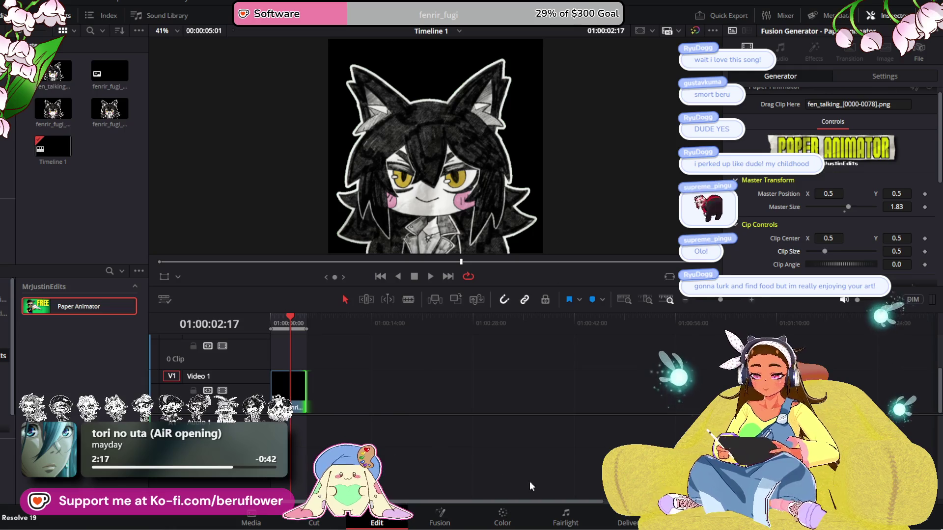
pyautogui.click(634, 524)
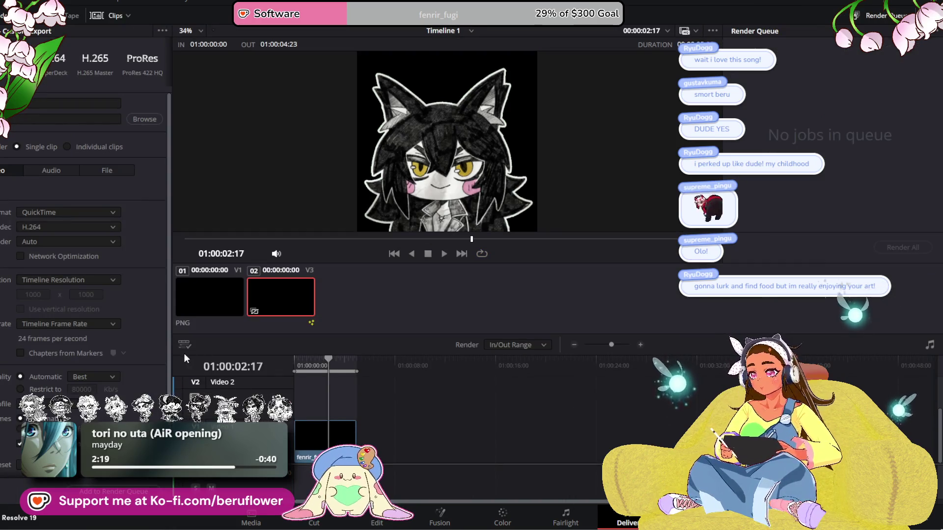
# Name the render fen_fugi_test in the Fenri folder, keep timeline resolution, and choose GIF format
pyautogui.click(61, 102)
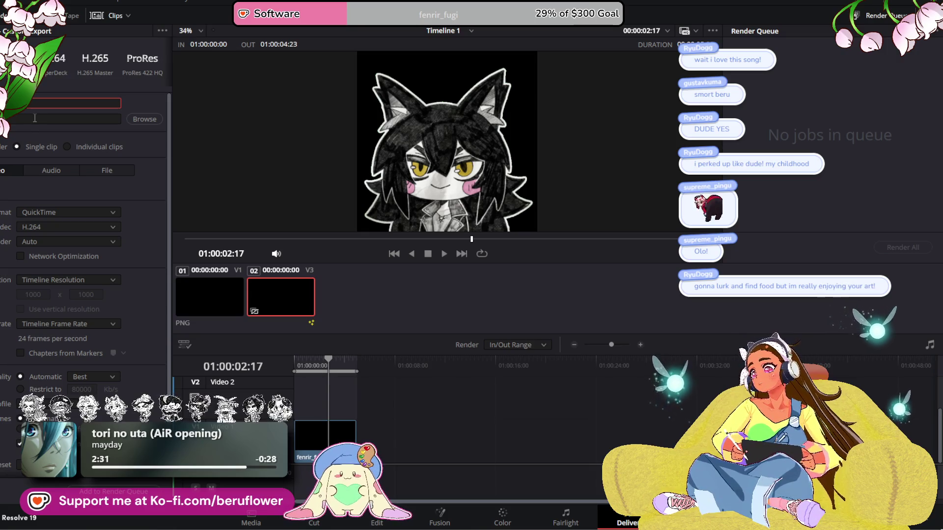
pyautogui.click(156, 122)
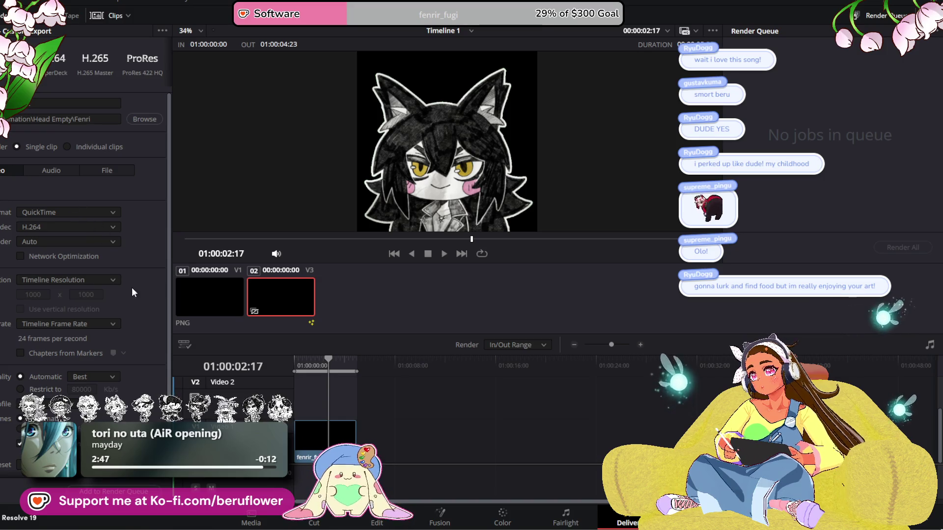
pyautogui.scroll(-1, 131, 293)
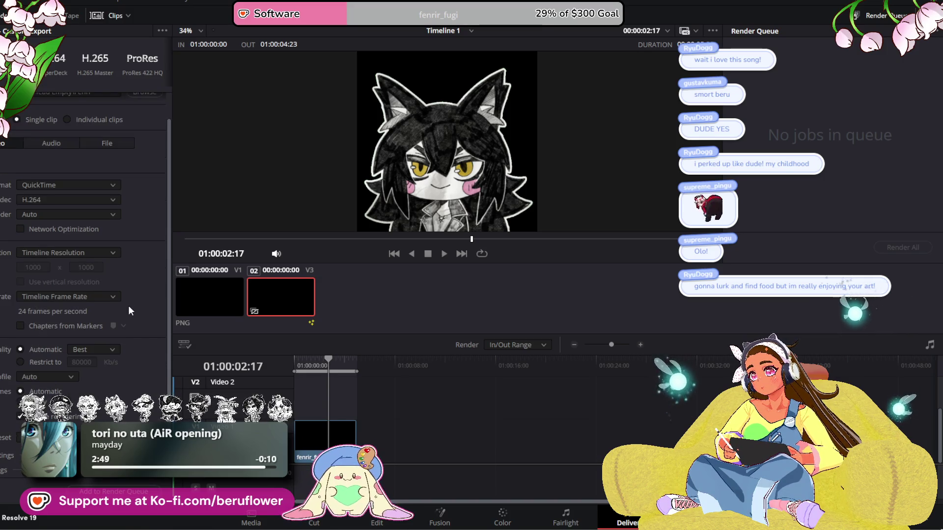
pyautogui.click(90, 250)
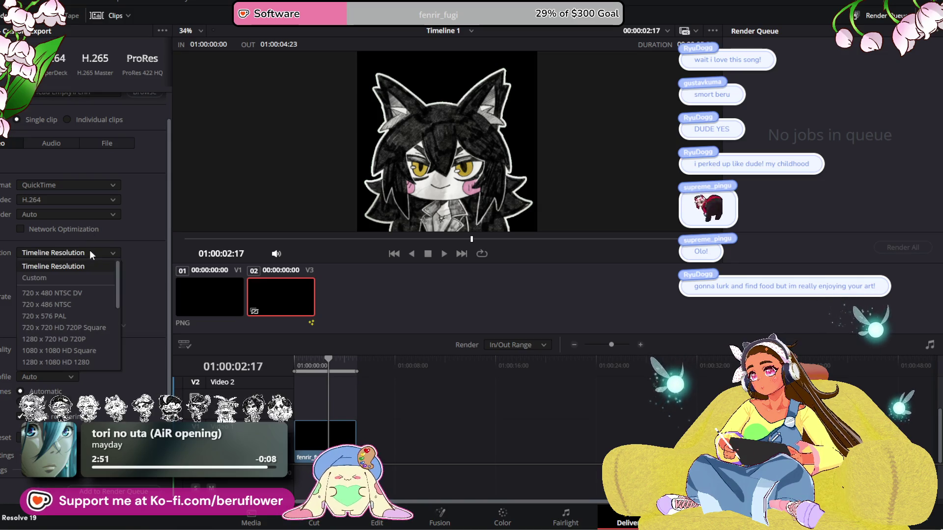
pyautogui.click(90, 249)
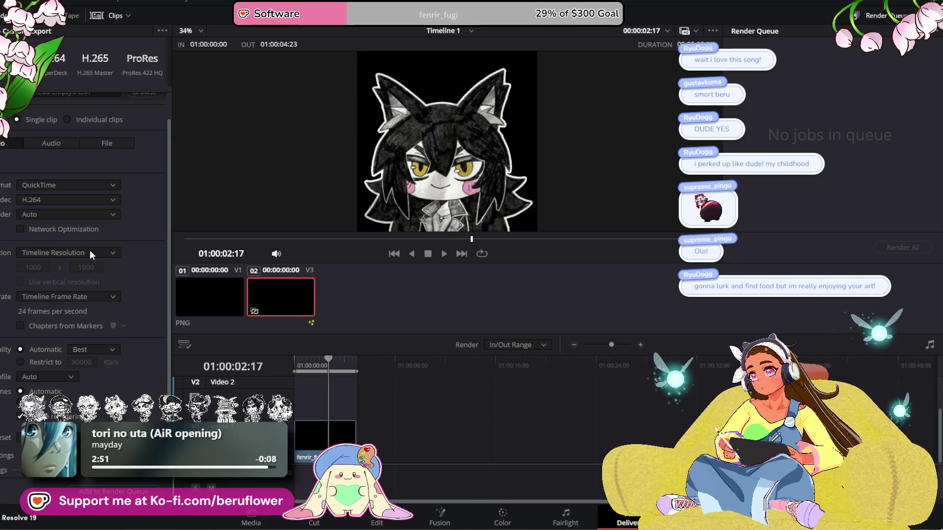
pyautogui.click(101, 200)
pyautogui.click(98, 186)
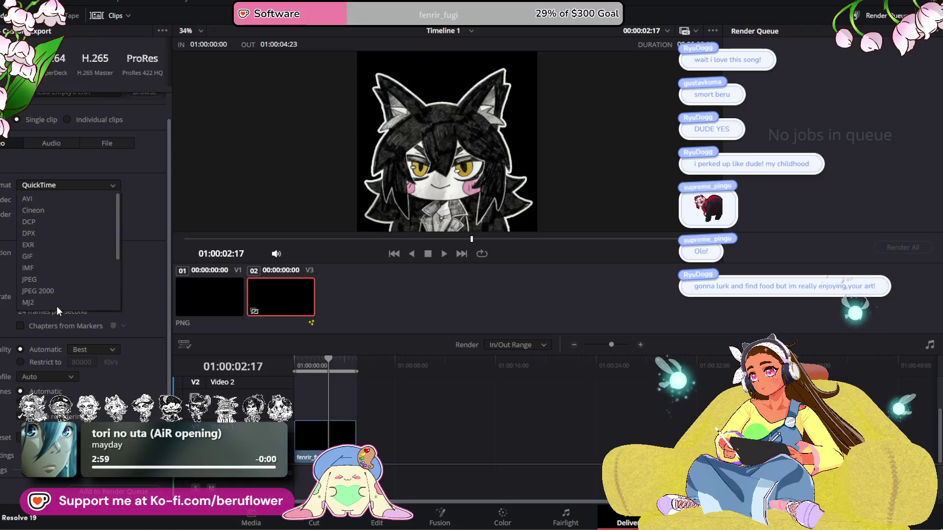
pyautogui.click(61, 256)
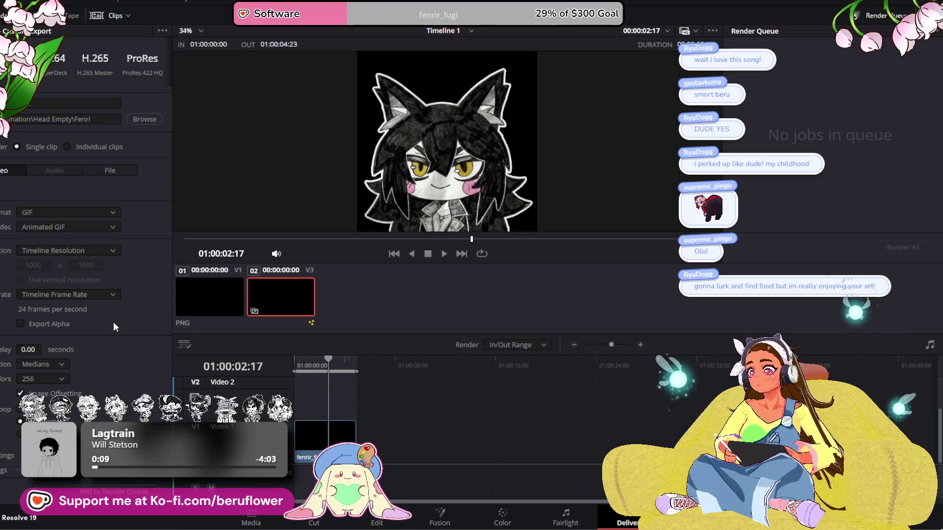
# Add the GIF job to the render queue, render it, and preview the result
pyautogui.click(147, 493)
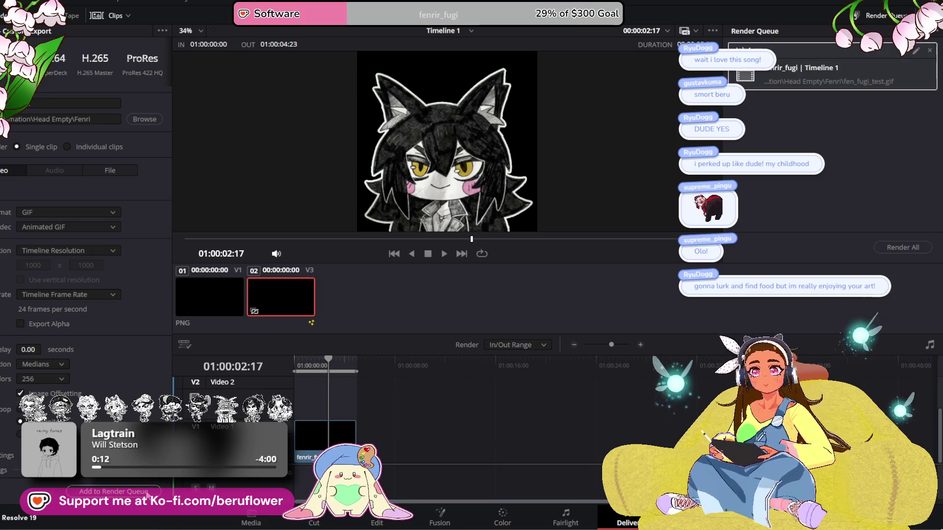
pyautogui.click(897, 248)
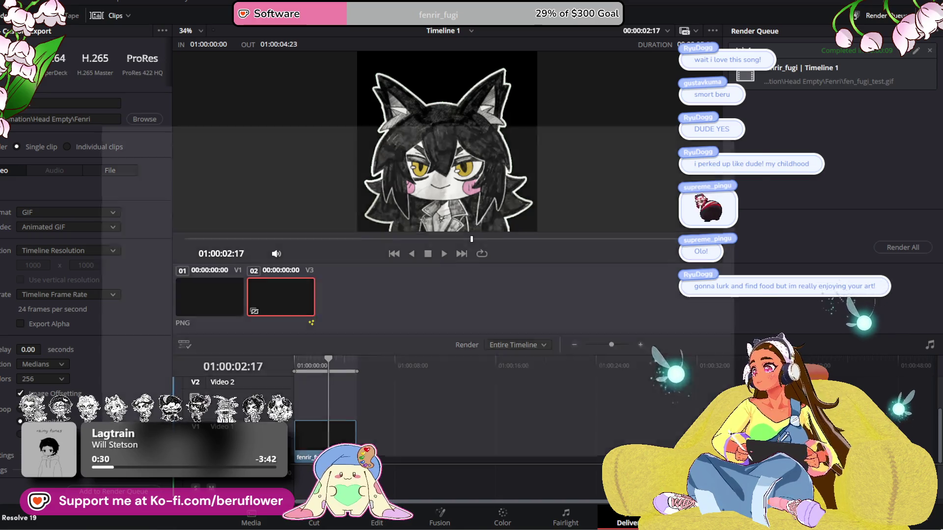
pyautogui.doubleClick(830, 74)
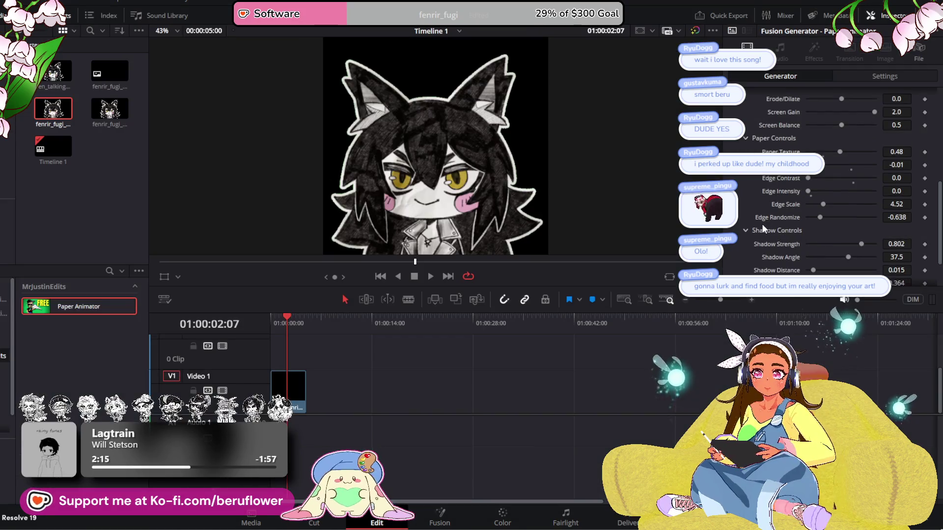
# Look over the clip's Transform and Composite settings, then return to the Paper Animator controls
pyautogui.scroll(5, 763, 225)
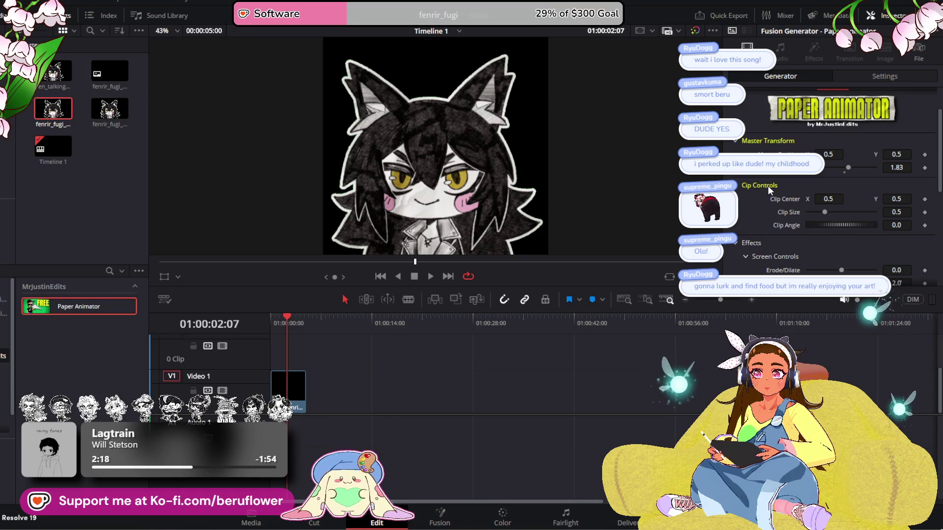
pyautogui.scroll(-10, 748, 225)
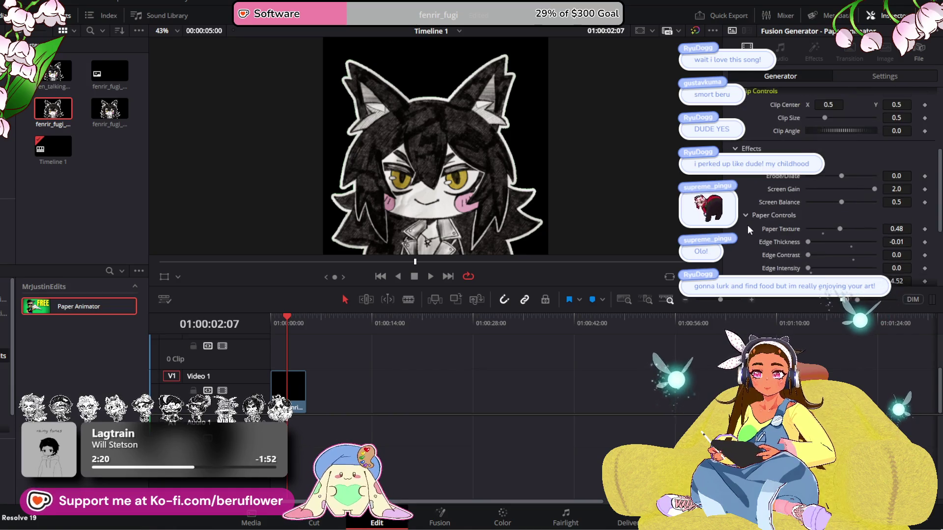
pyautogui.click(870, 76)
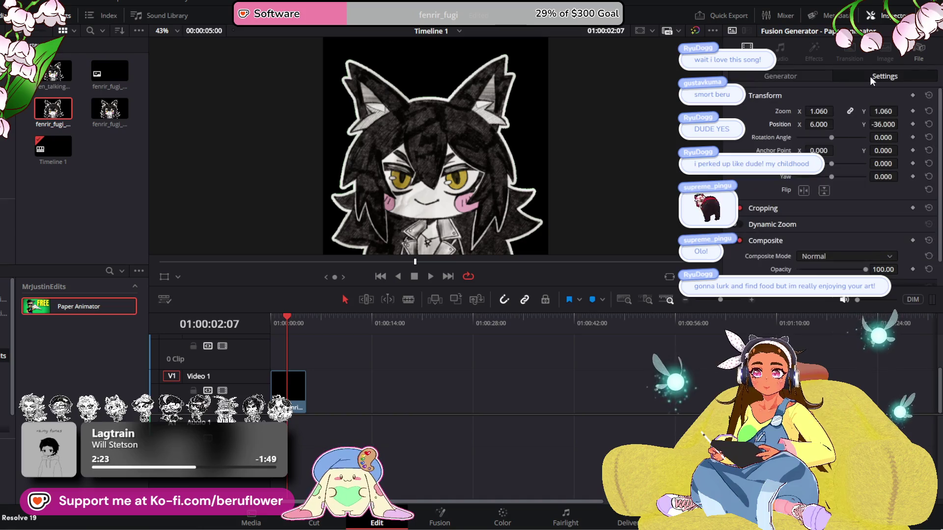
pyautogui.scroll(-1, 739, 174)
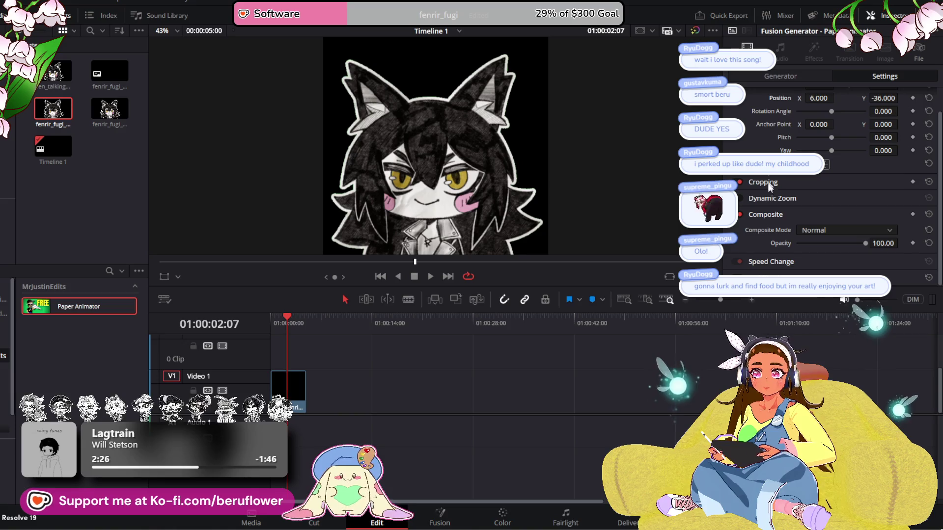
pyautogui.click(776, 76)
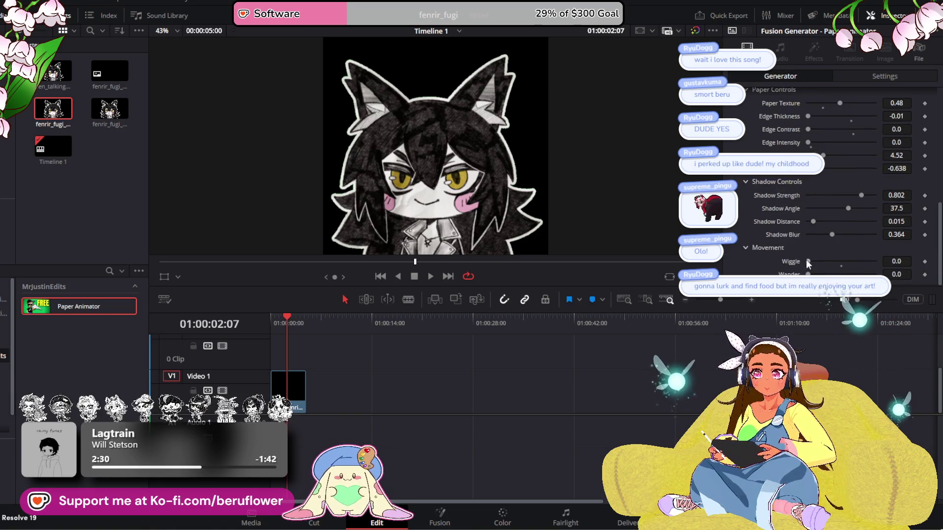
# Review the Paper Animator parameters and reset the generator to its defaults
pyautogui.scroll(5, 750, 243)
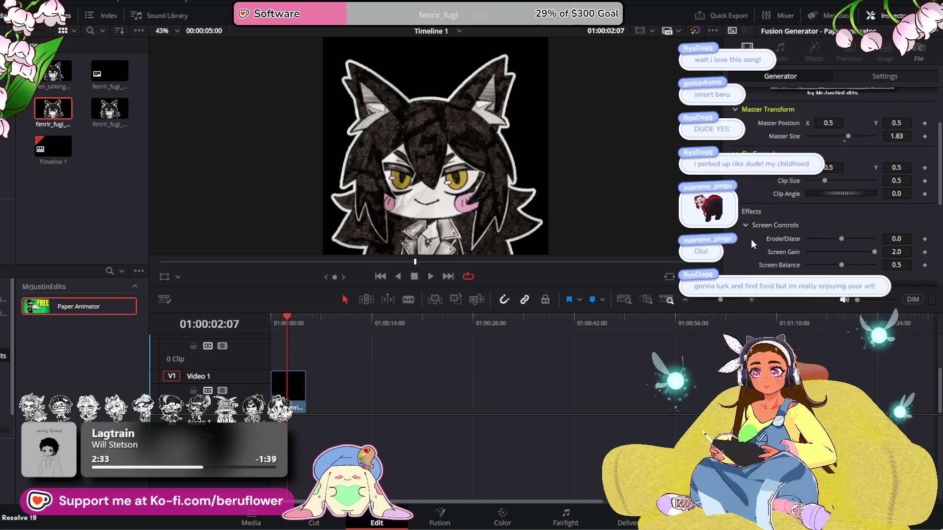
pyautogui.scroll(1, 753, 235)
pyautogui.scroll(-2, 766, 194)
pyautogui.scroll(-3, 763, 236)
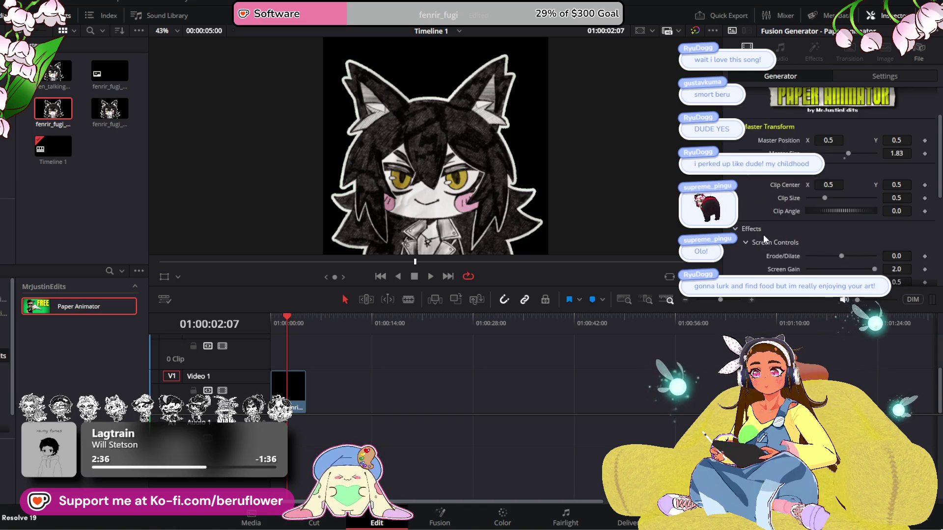
pyautogui.scroll(-2, 763, 234)
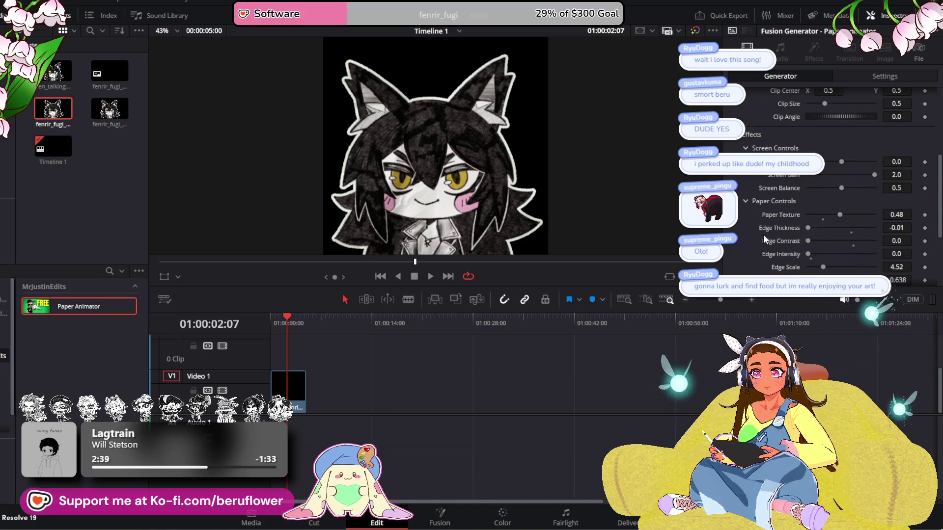
pyautogui.scroll(-3, 763, 235)
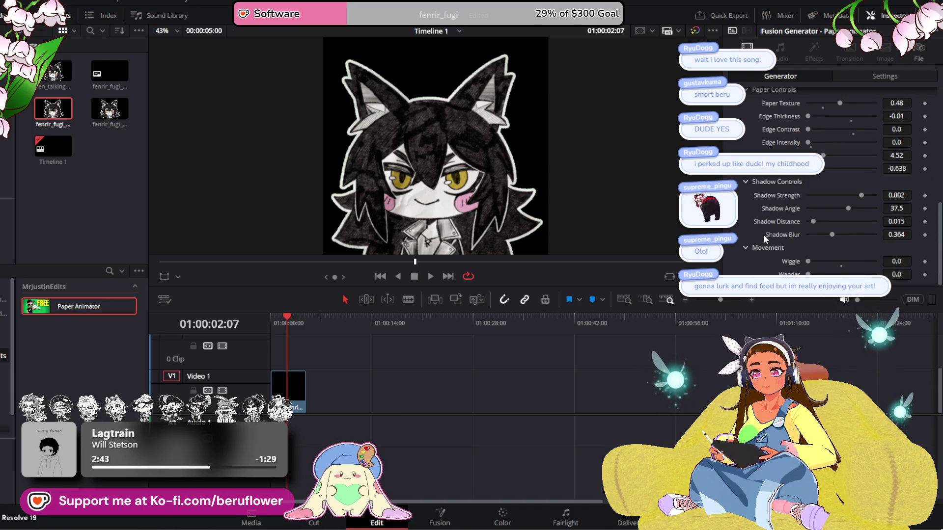
pyautogui.scroll(1, 763, 235)
pyautogui.scroll(3, 763, 238)
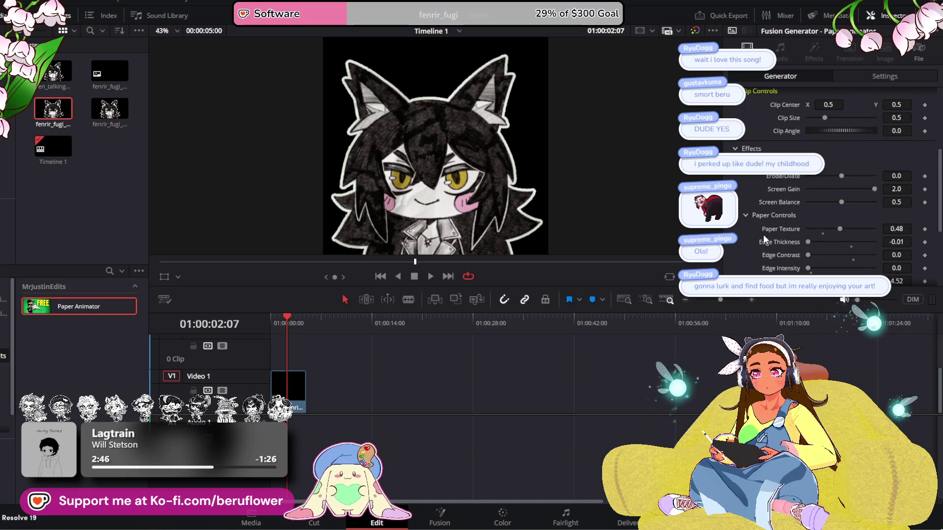
pyautogui.scroll(-3, 763, 234)
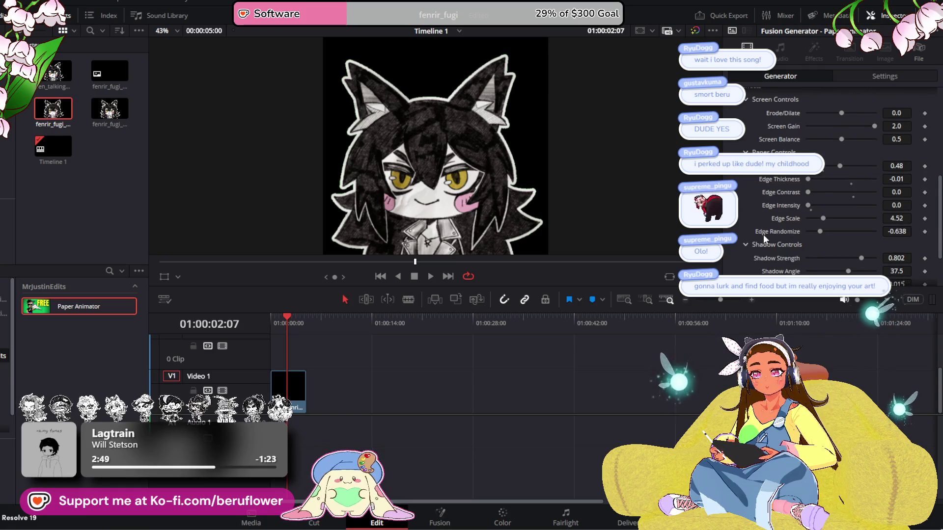
pyautogui.scroll(-1, 763, 234)
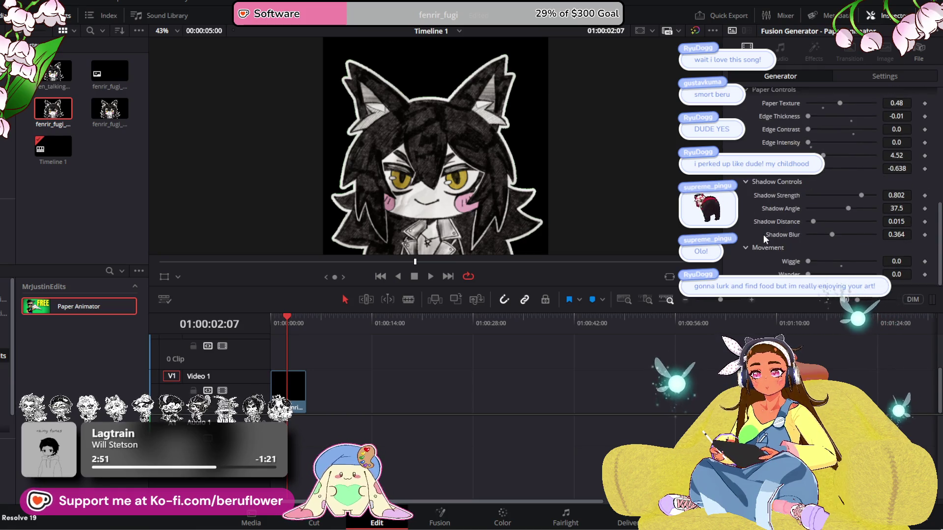
pyautogui.scroll(3, 762, 224)
pyautogui.scroll(6, 761, 212)
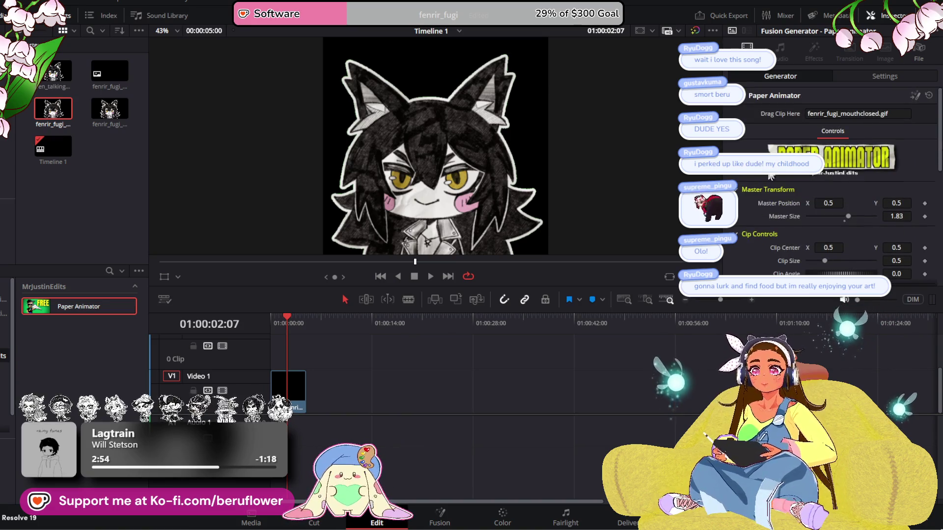
pyautogui.click(928, 97)
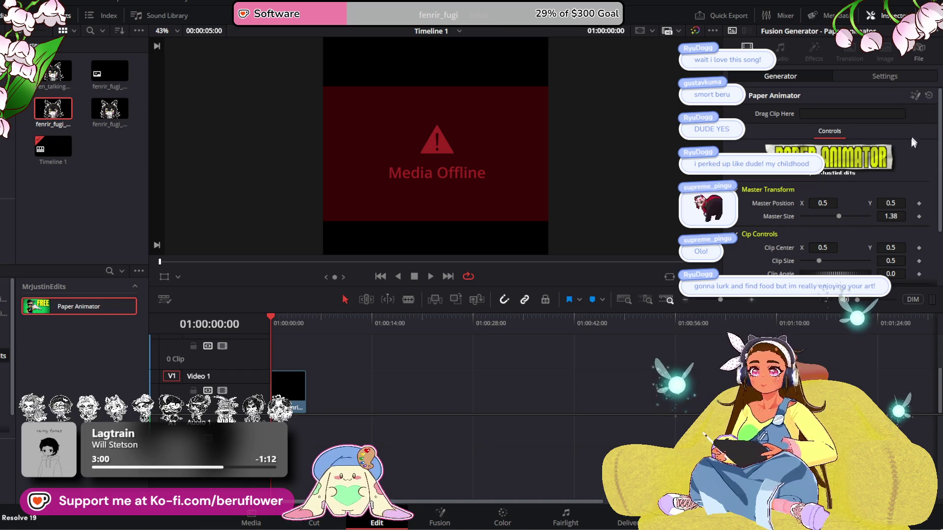
# Switch between the Fusion, Cut and Edit pages, ending on Edit with the generator showing Media Offline
pyautogui.click(915, 96)
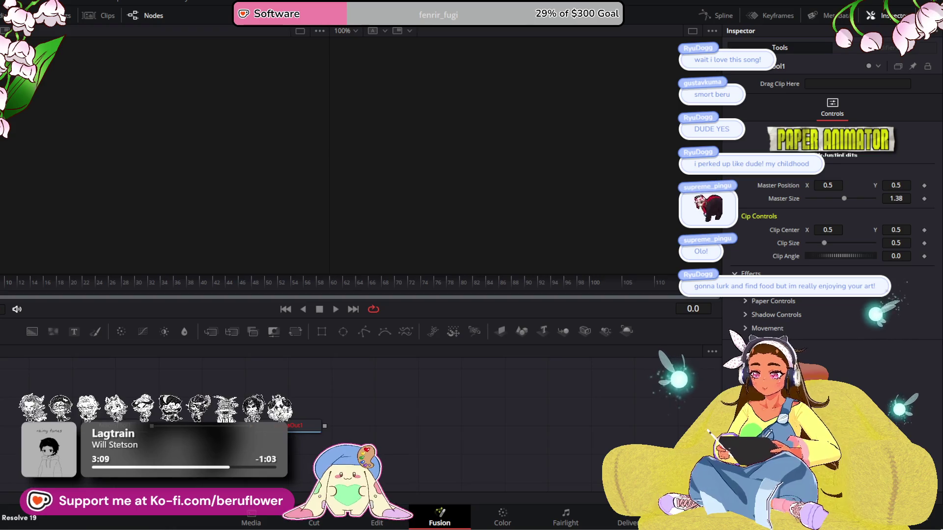
pyautogui.click(374, 521)
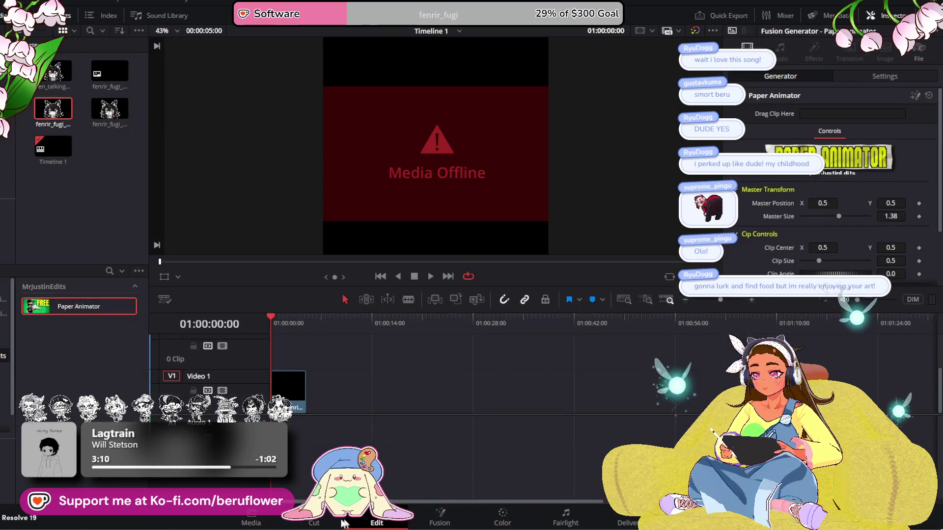
pyautogui.click(319, 522)
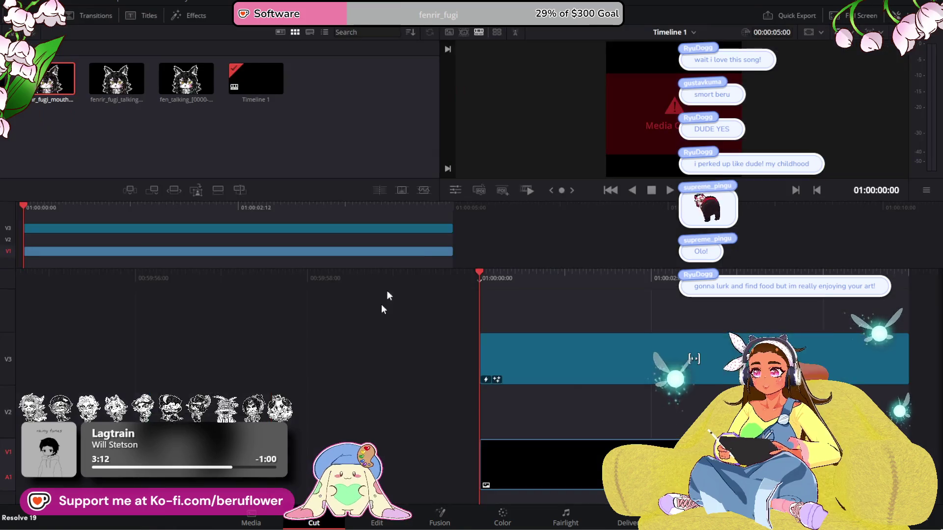
pyautogui.click(376, 521)
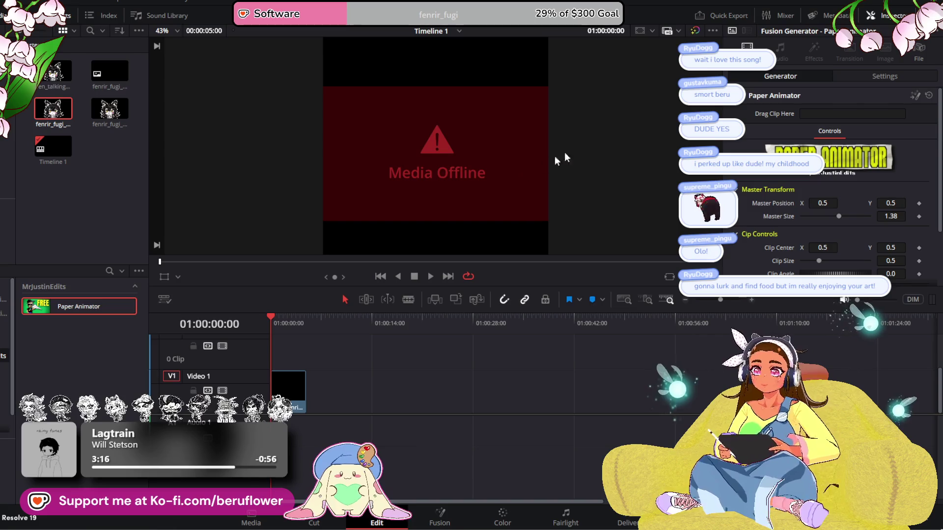
pyautogui.scroll(-3, 771, 216)
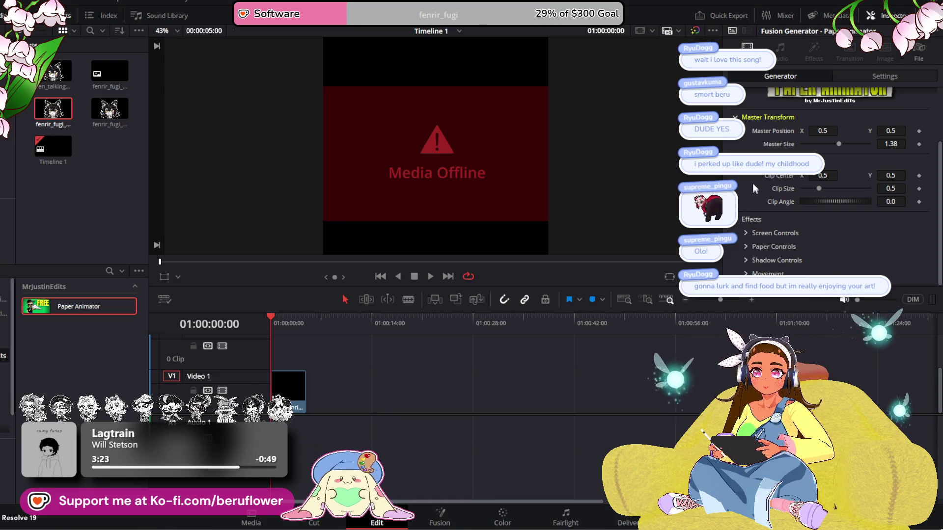
pyautogui.scroll(3, 773, 125)
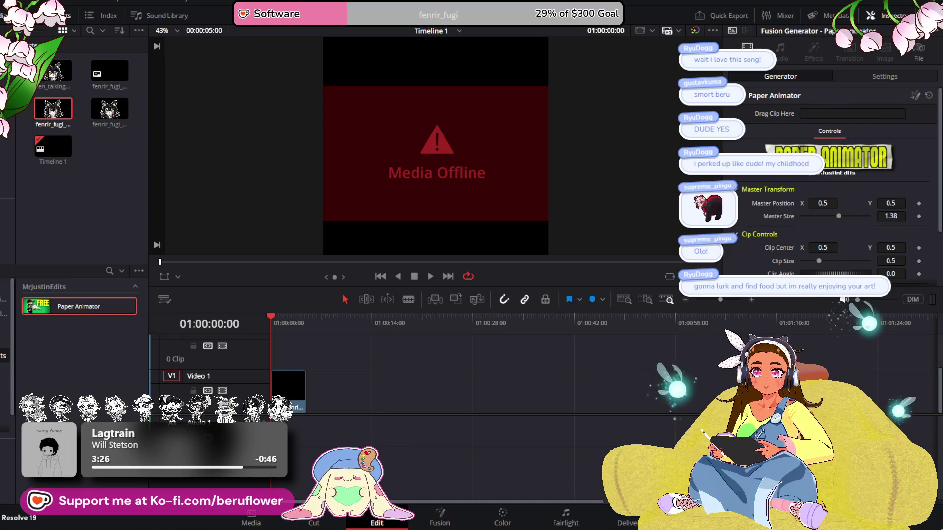
# Load fenrir_fugi_talking.gif into the Paper Animator's clip slot and play a preview of the animation
pyautogui.moveTo(110, 109)
pyautogui.mouseDown()
pyautogui.moveTo(497, 198)
pyautogui.moveTo(541, 189)
pyautogui.moveTo(349, 263)
pyautogui.mouseUp()
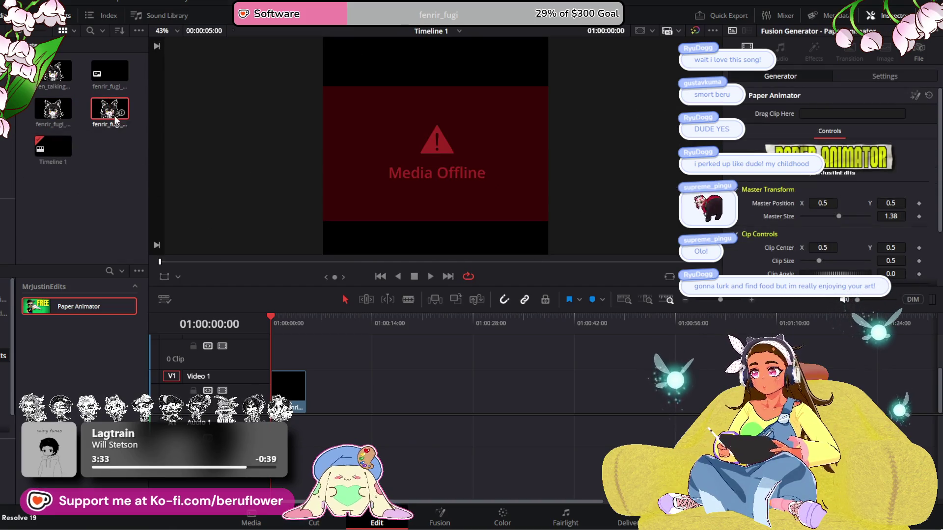
pyautogui.moveTo(846, 119); pyautogui.dragTo(844, 113)
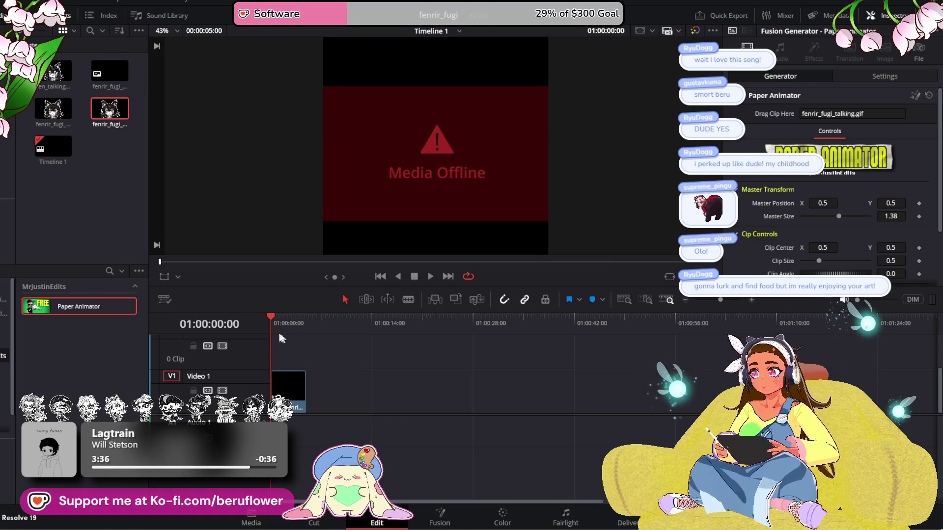
pyautogui.moveTo(269, 316)
pyautogui.mouseDown()
pyautogui.moveTo(298, 320)
pyautogui.moveTo(271, 317)
pyautogui.mouseUp()
pyautogui.click(433, 277)
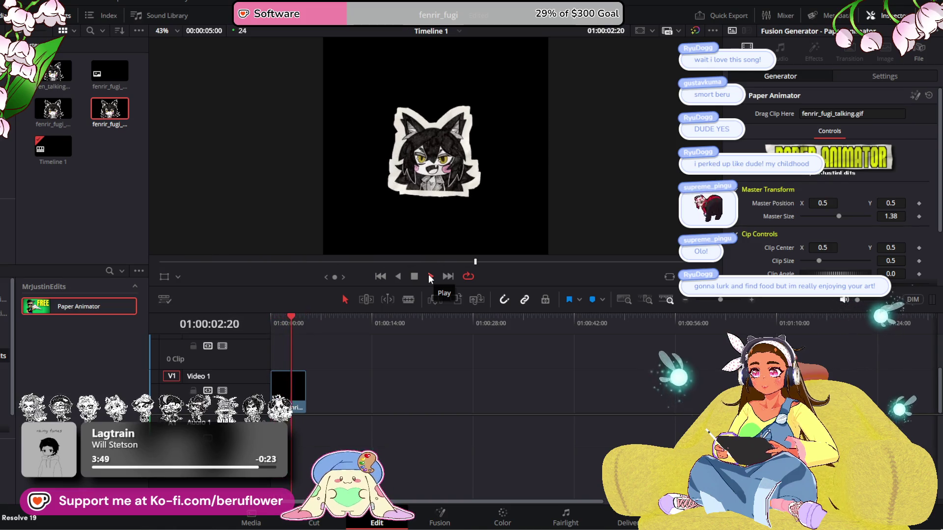
pyautogui.click(413, 278)
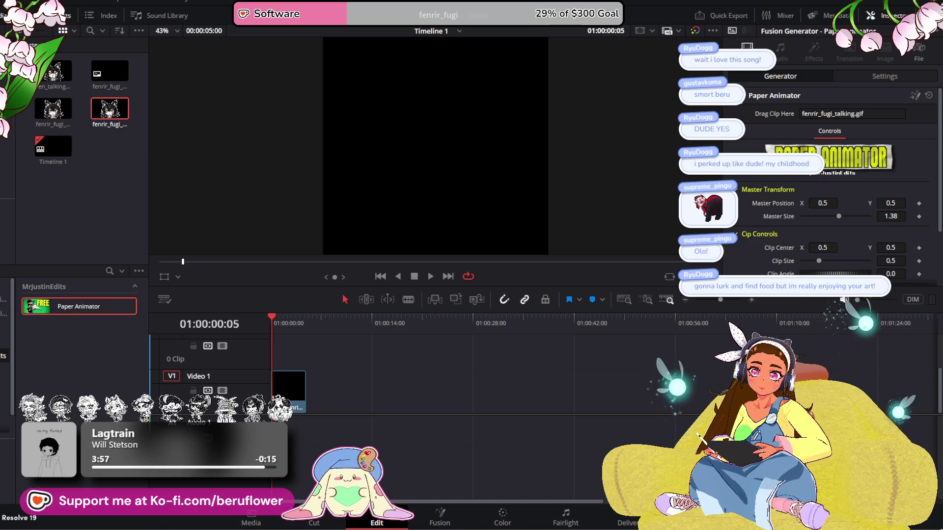
pyautogui.scroll(-3, 748, 177)
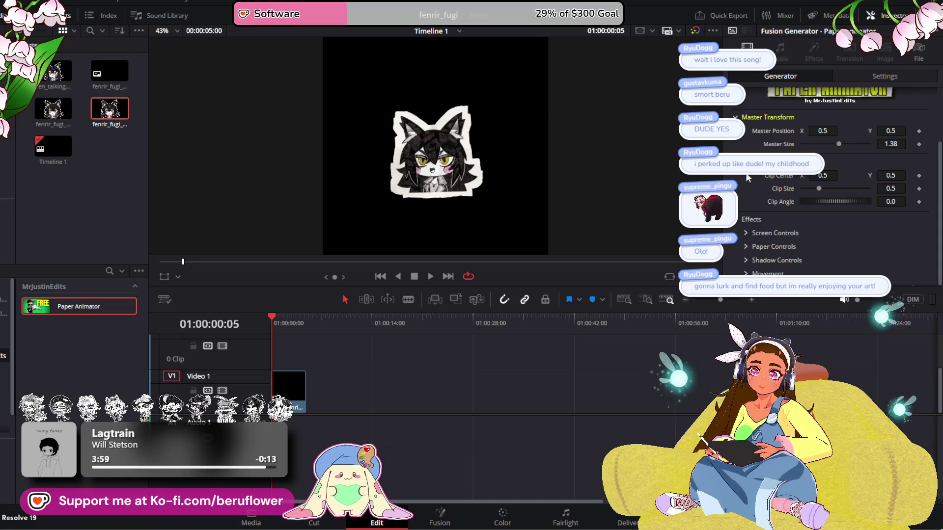
# Under Movement, set the Paper Animator's Wiggle to 0.0
pyautogui.click(752, 274)
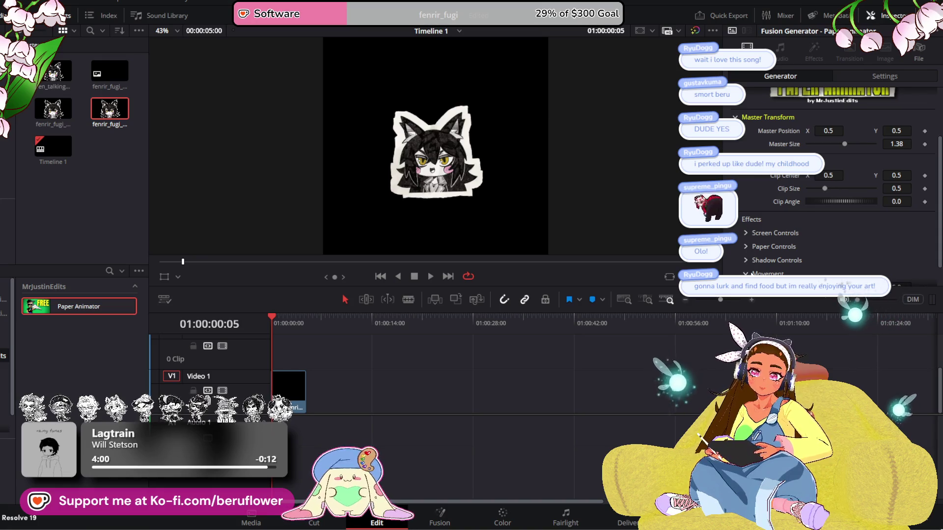
pyautogui.scroll(-1, 766, 273)
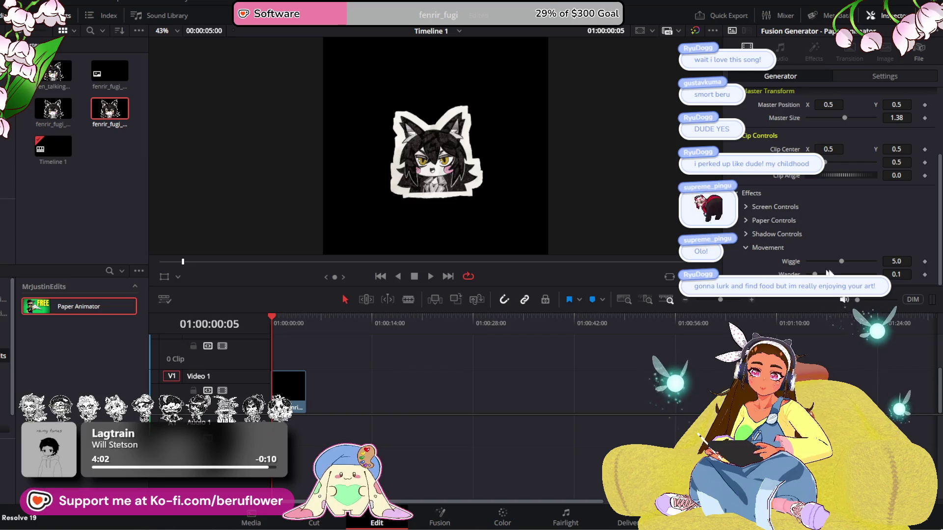
pyautogui.moveTo(843, 260); pyautogui.dragTo(764, 260)
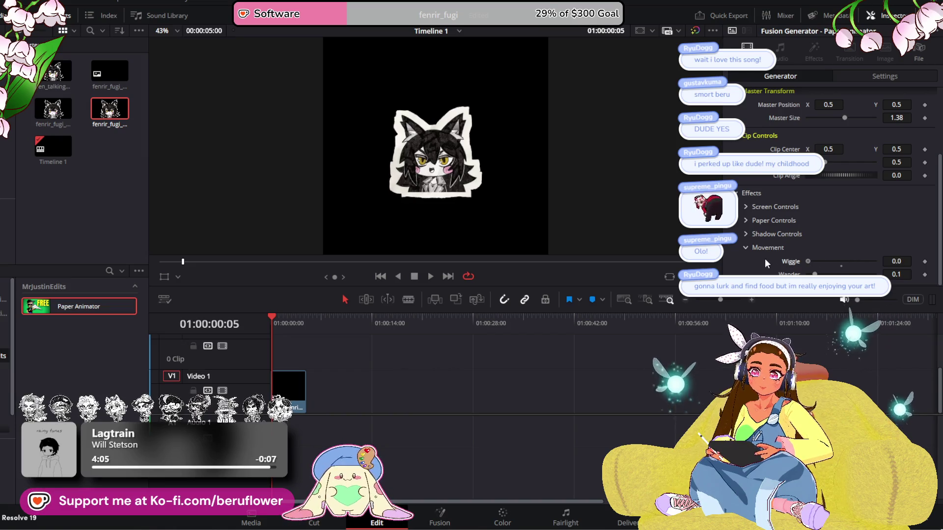
# Expand Screen Controls and nudge the Erode/Dilate value slightly
pyautogui.click(746, 209)
pyautogui.scroll(-1, 732, 255)
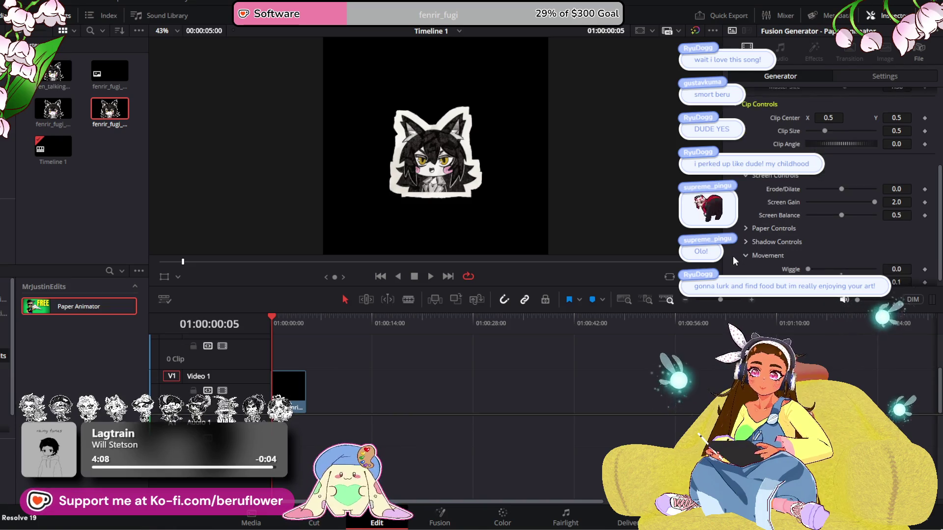
pyautogui.moveTo(842, 190)
pyautogui.mouseDown()
pyautogui.moveTo(815, 189)
pyautogui.moveTo(864, 186)
pyautogui.moveTo(841, 186)
pyautogui.mouseUp()
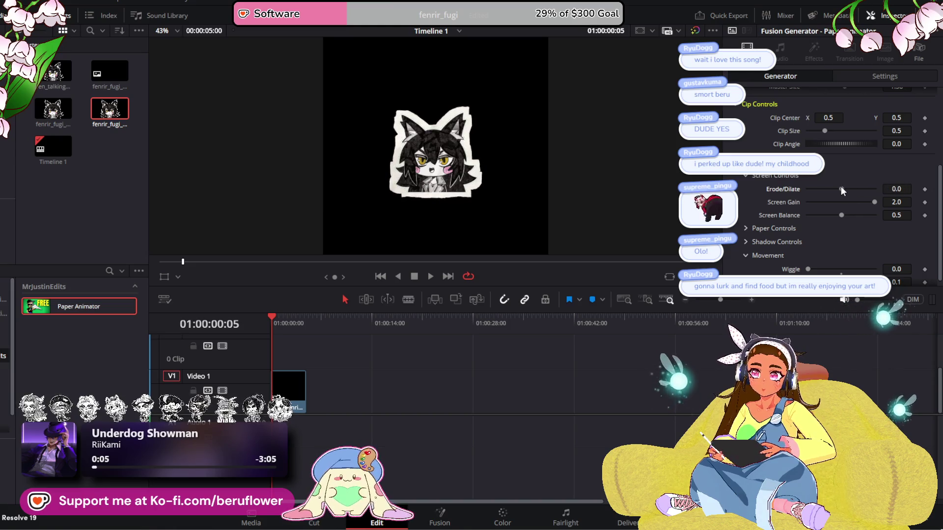
# Lower Erode/Dilate to about -0.0031 to thin the sticker border
pyautogui.scroll(3, 492, 169)
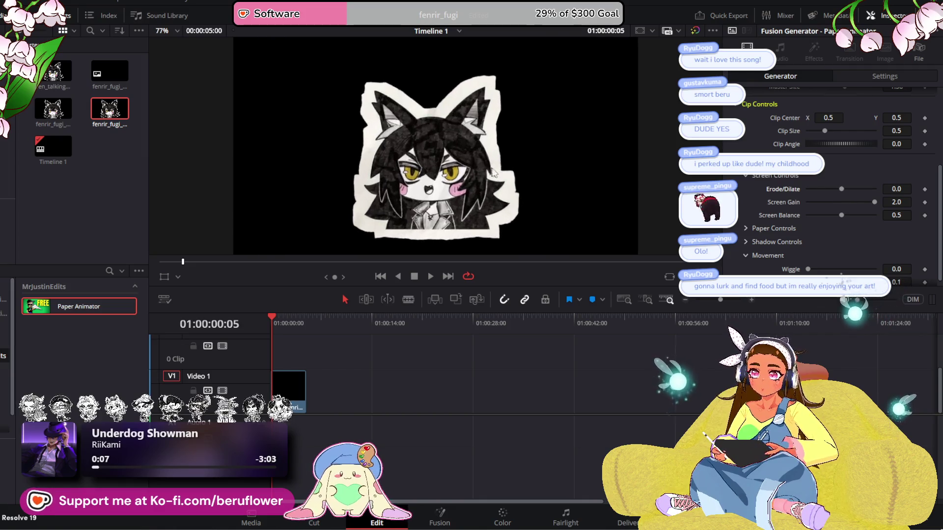
pyautogui.scroll(4, 574, 197)
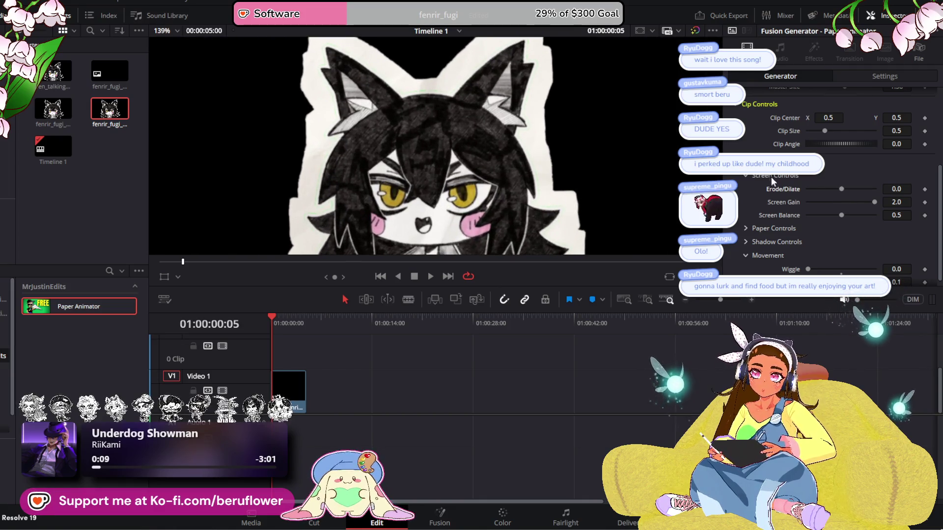
pyautogui.moveTo(842, 188)
pyautogui.mouseDown()
pyautogui.moveTo(825, 187)
pyautogui.moveTo(860, 184)
pyautogui.moveTo(827, 184)
pyautogui.moveTo(842, 183)
pyautogui.moveTo(854, 199)
pyautogui.moveTo(819, 205)
pyautogui.mouseUp()
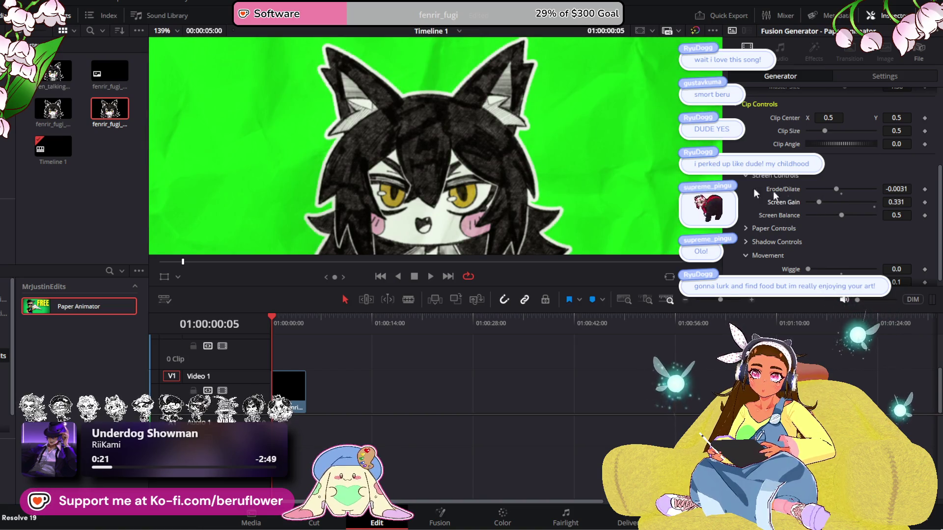
# Set Screen Gain to 2.0 and Screen Balance to 0.5 to remove the green backdrop
pyautogui.scroll(-3, 534, 168)
pyautogui.scroll(-3, 534, 171)
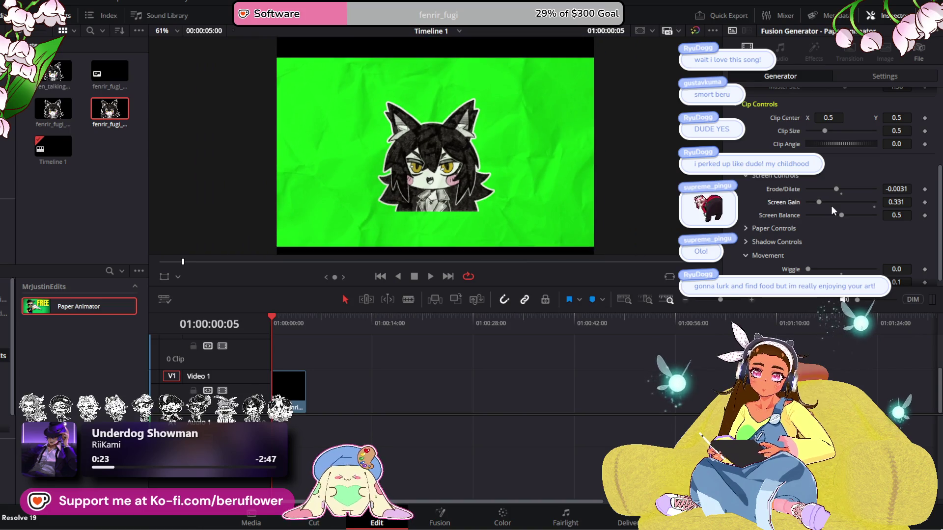
pyautogui.click(811, 202)
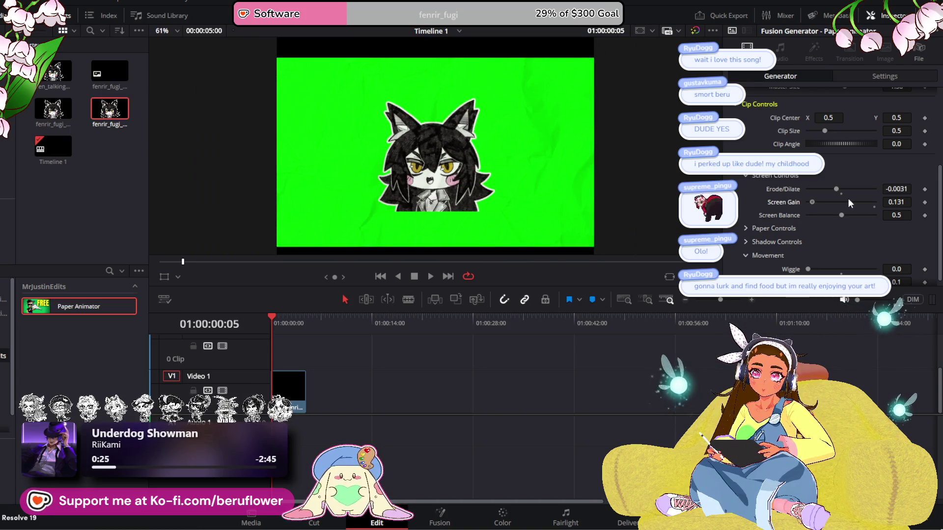
pyautogui.moveTo(818, 202); pyautogui.dragTo(876, 209)
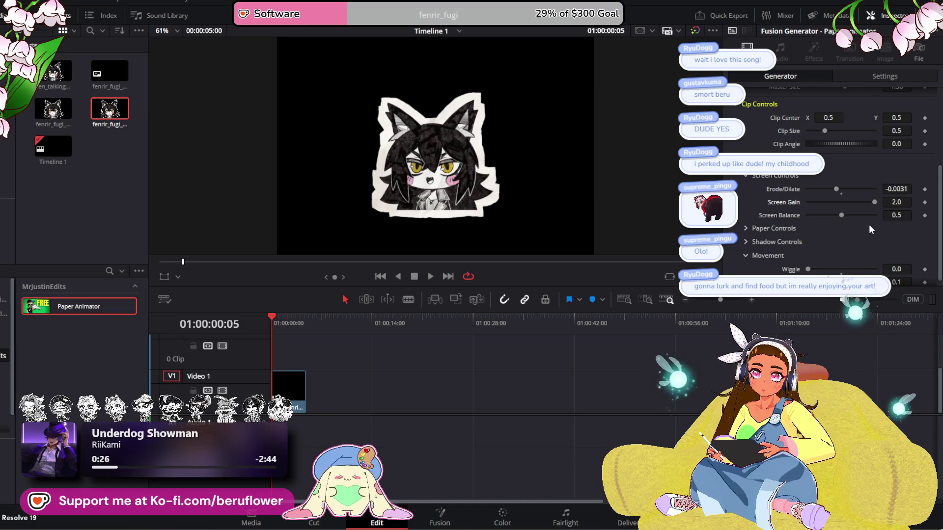
pyautogui.moveTo(810, 215)
pyautogui.mouseDown()
pyautogui.moveTo(919, 225)
pyautogui.moveTo(844, 230)
pyautogui.mouseUp()
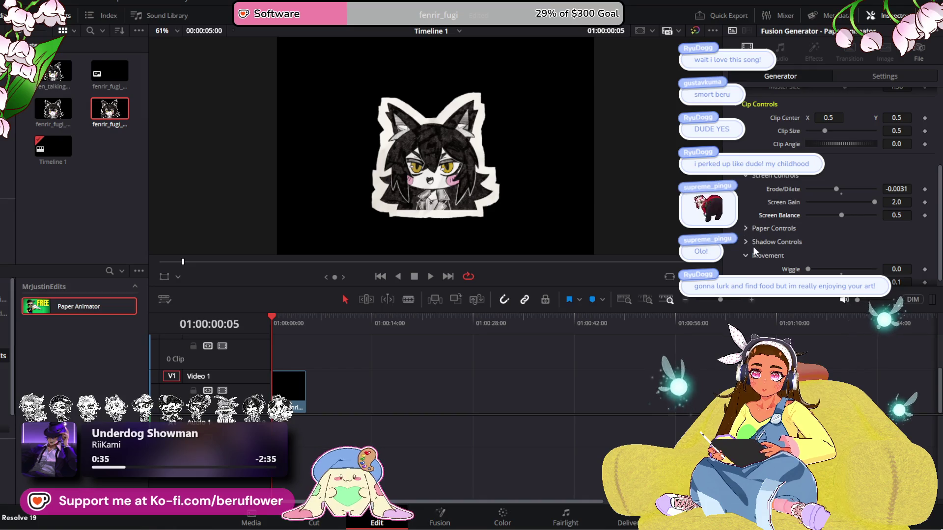
pyautogui.scroll(-1, 755, 251)
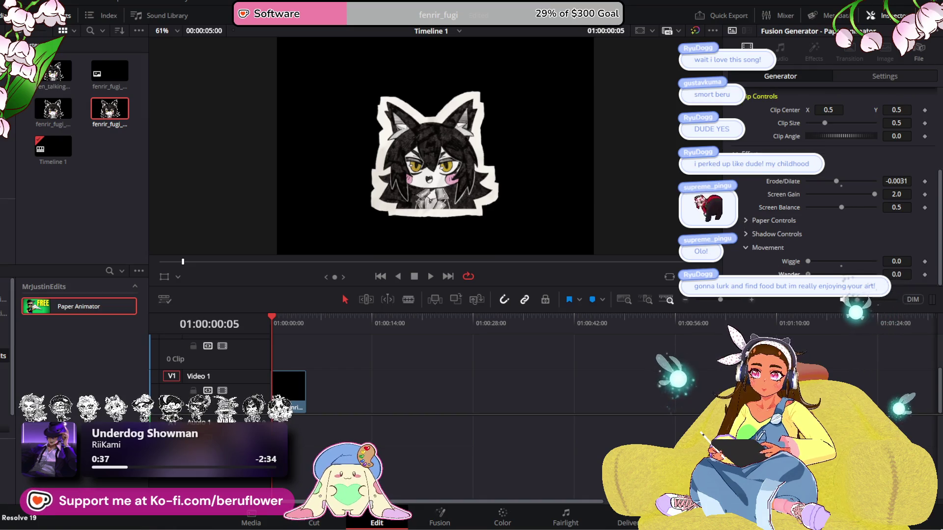
pyautogui.click(745, 234)
# Scroll through the shadow strength, angle, distance and blur parameters
pyautogui.scroll(-5, 742, 238)
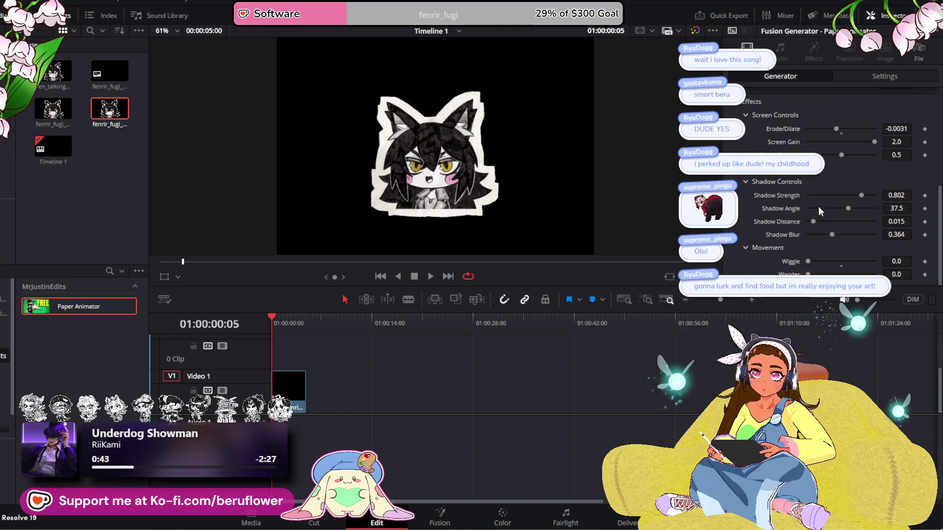
pyautogui.scroll(10, 747, 242)
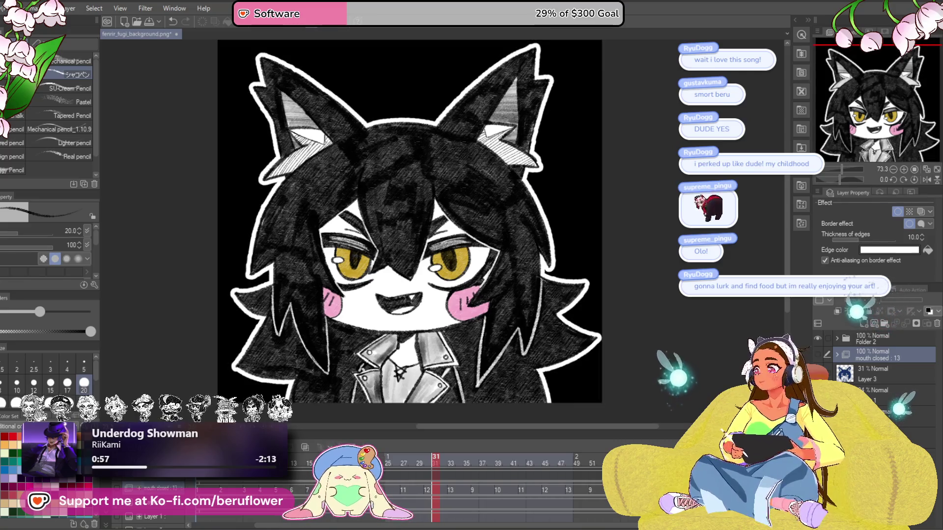
# Toggle Folder 2's visibility to compare the open- and closed-mouth versions
pyautogui.scroll(-1, 447, 216)
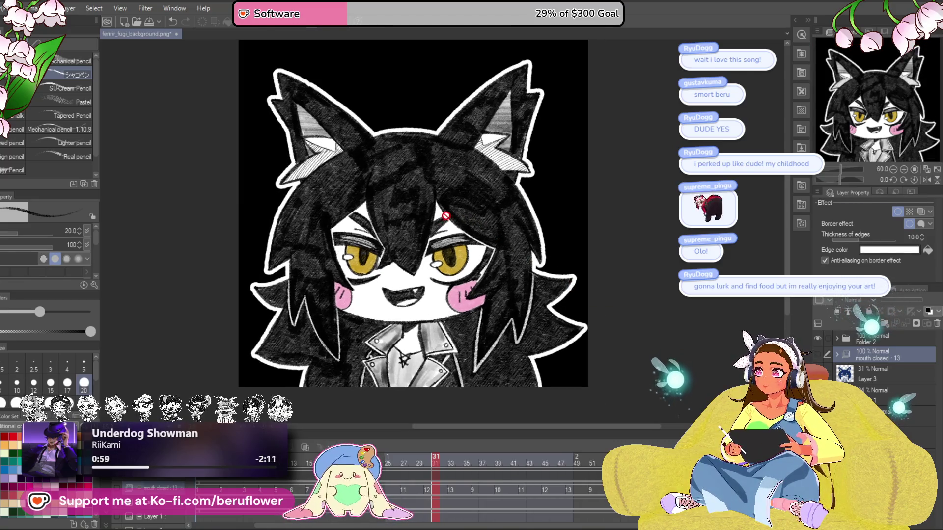
pyautogui.scroll(-1, 446, 217)
pyautogui.scroll(2, 446, 217)
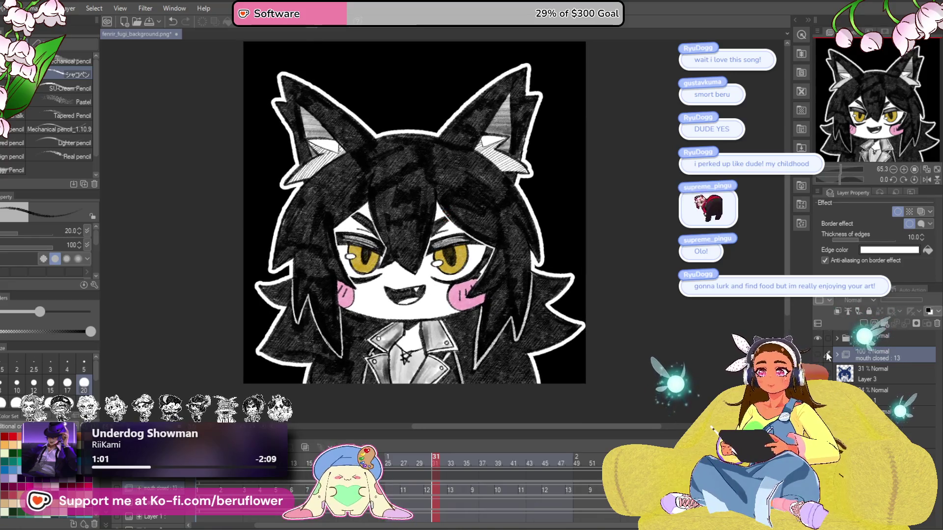
pyautogui.click(818, 338)
pyautogui.click(818, 338)
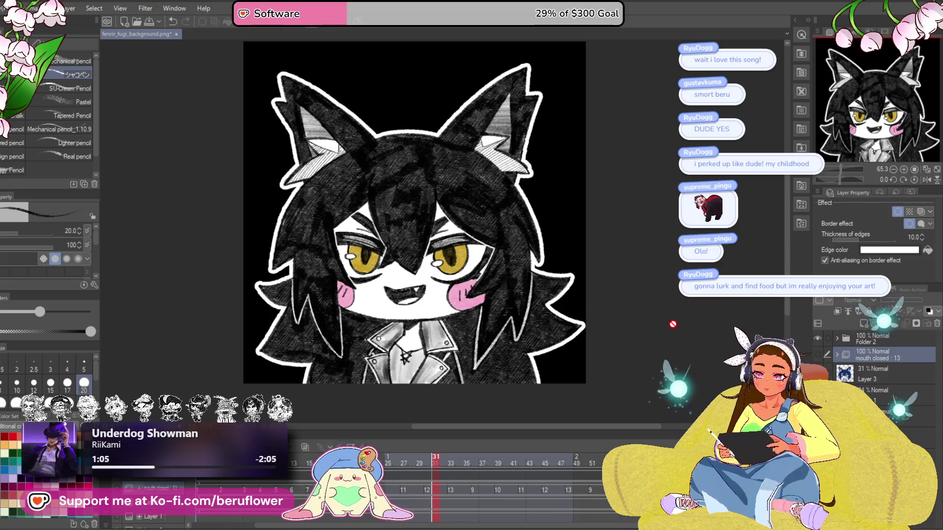
pyautogui.scroll(3, 607, 374)
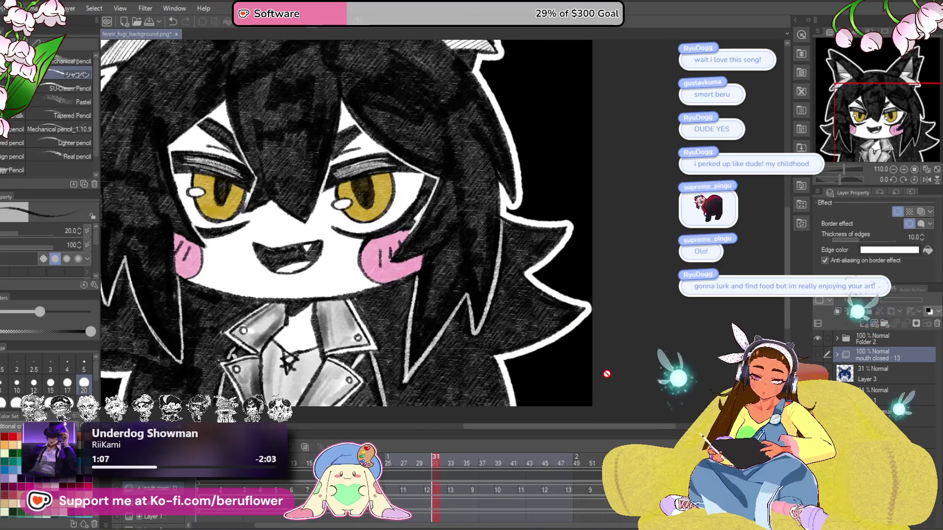
pyautogui.scroll(-3, 607, 374)
# Show mouth closed : 13, select it with Folder 2, and transform both together
pyautogui.click(860, 340)
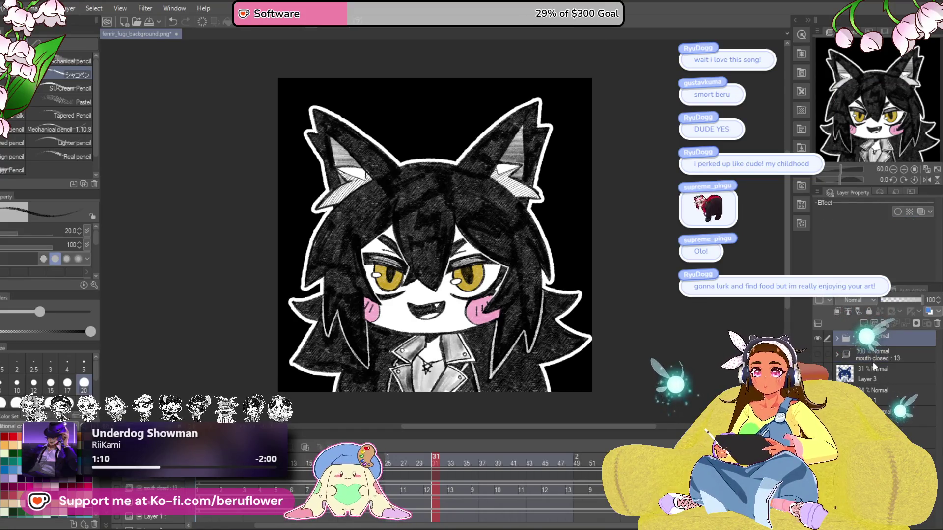
pyautogui.click(820, 339)
pyautogui.click(819, 354)
pyautogui.click(864, 357)
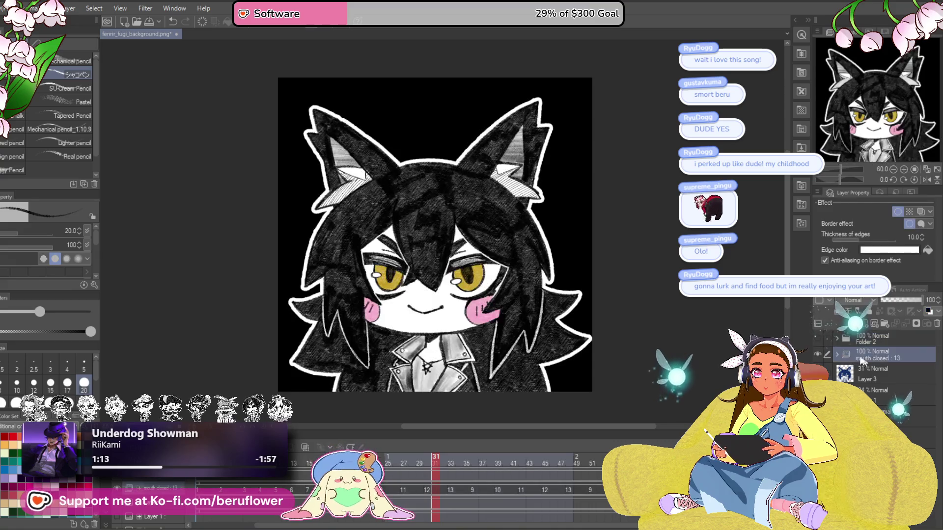
pyautogui.click(819, 339)
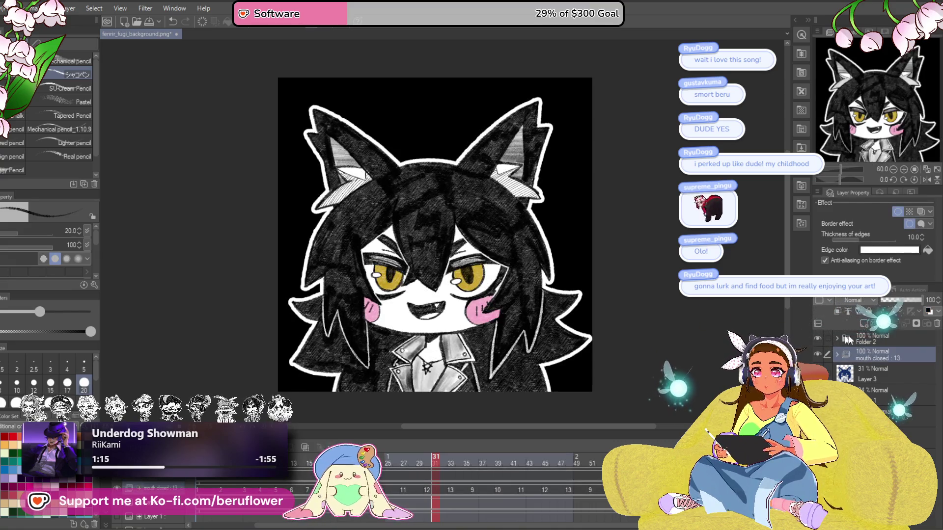
pyautogui.click(828, 339)
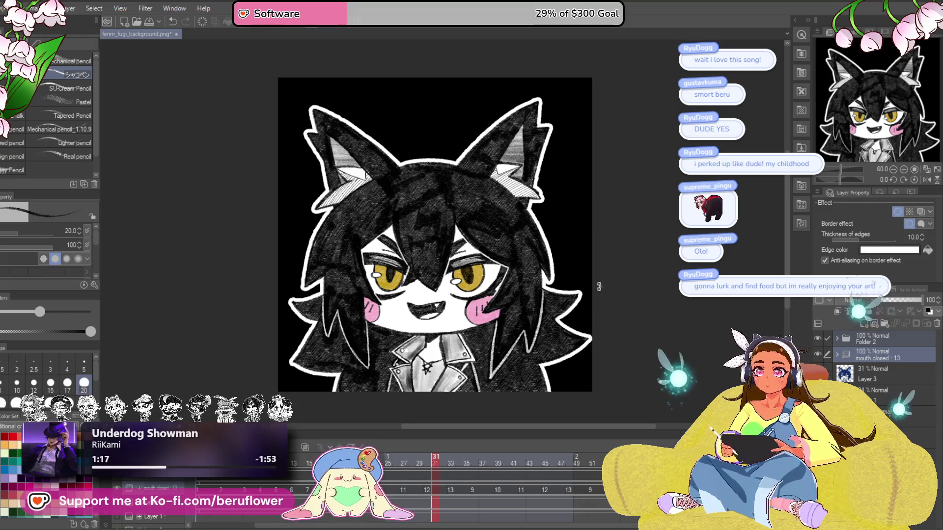
pyautogui.hotkey('ctrl', 't')
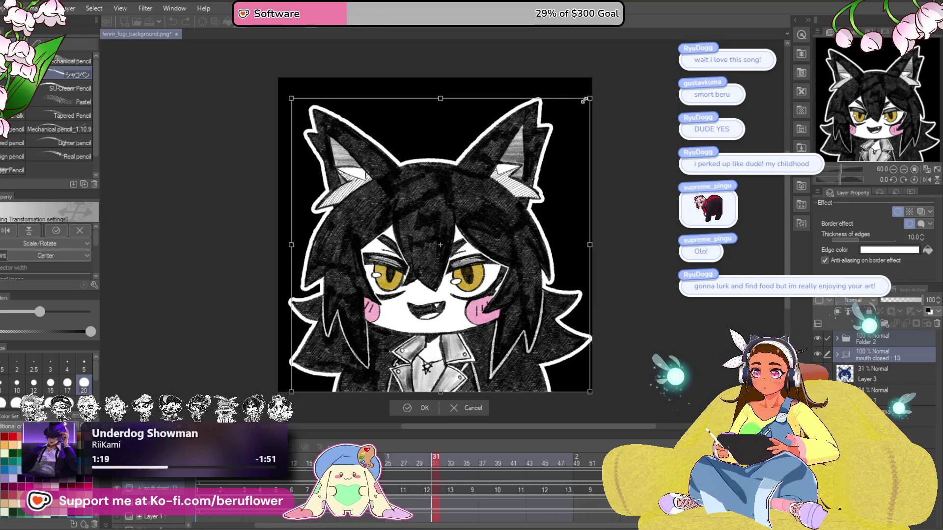
# Attempt a slight downscale, undo the accidental rotation, and discard the pending transform
pyautogui.moveTo(579, 103); pyautogui.dragTo(591, 100)
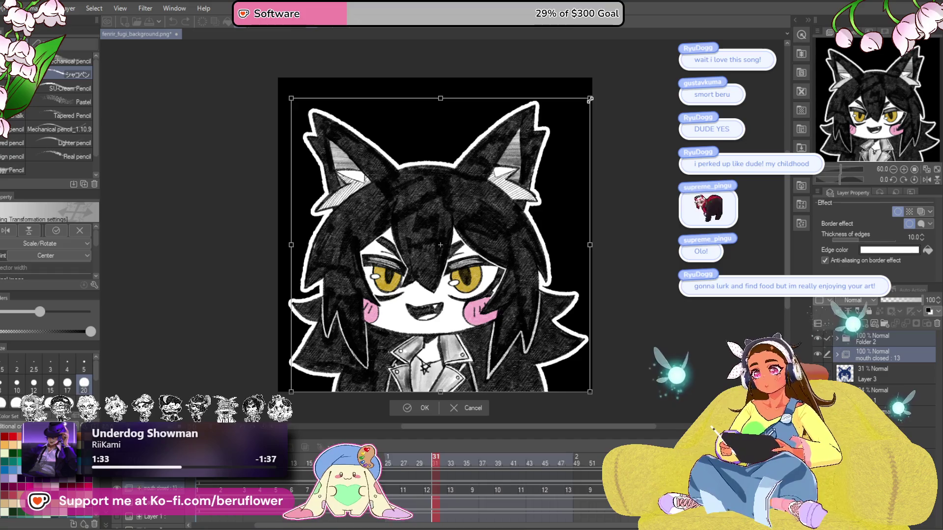
pyautogui.moveTo(658, 120); pyautogui.dragTo(660, 121)
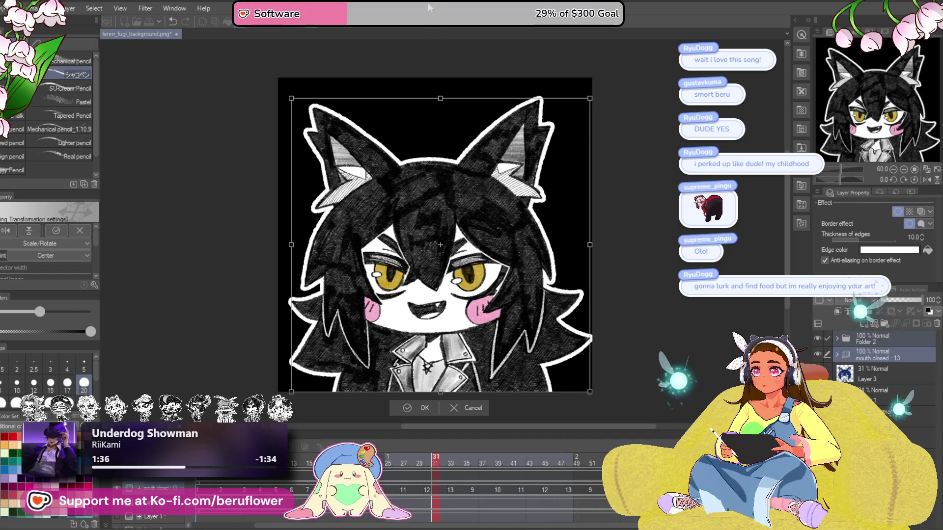
pyautogui.hotkey('ctrl', 'z')
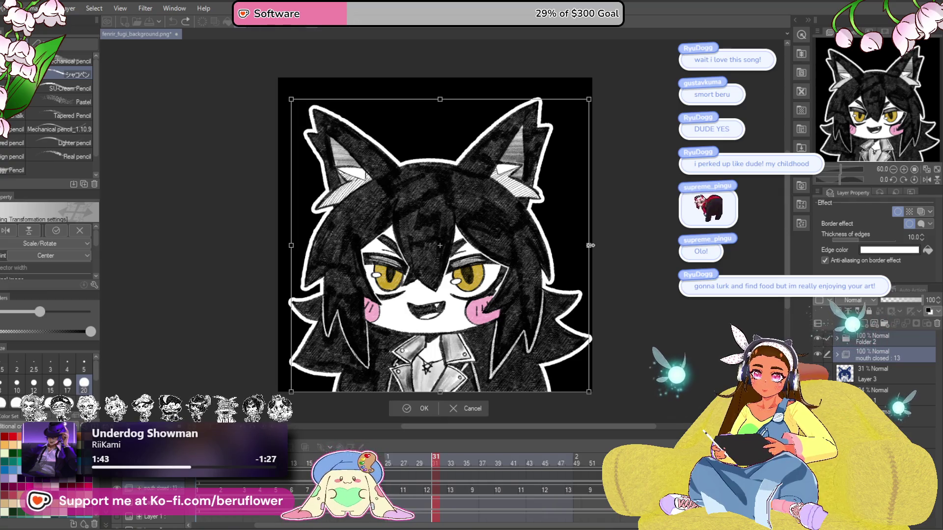
pyautogui.press('p')
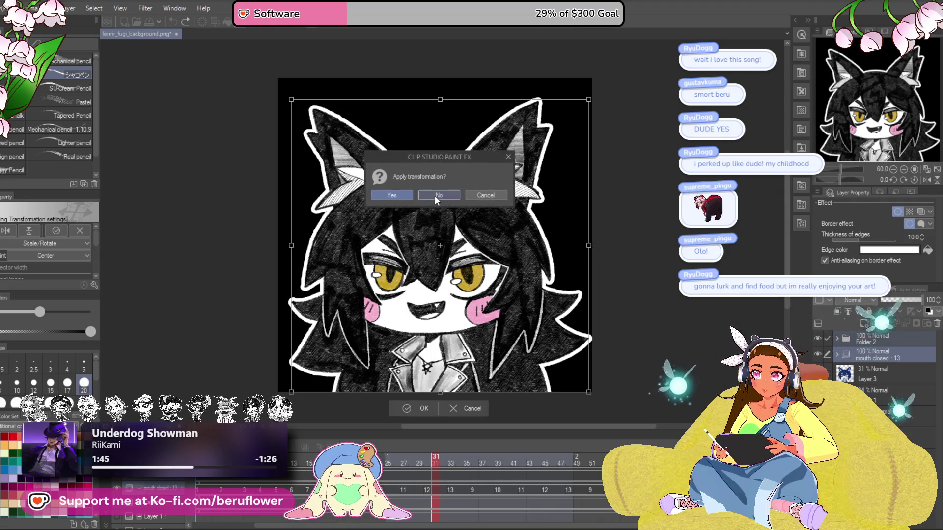
pyautogui.click(438, 195)
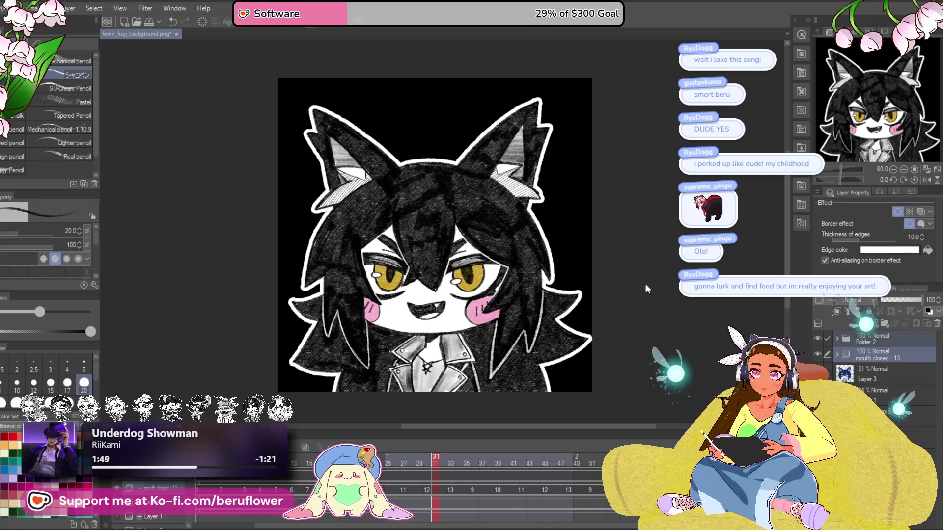
# Start a fresh transform, shrink the artwork slightly without rotating, and apply it
pyautogui.hotkey('ctrl', 't')
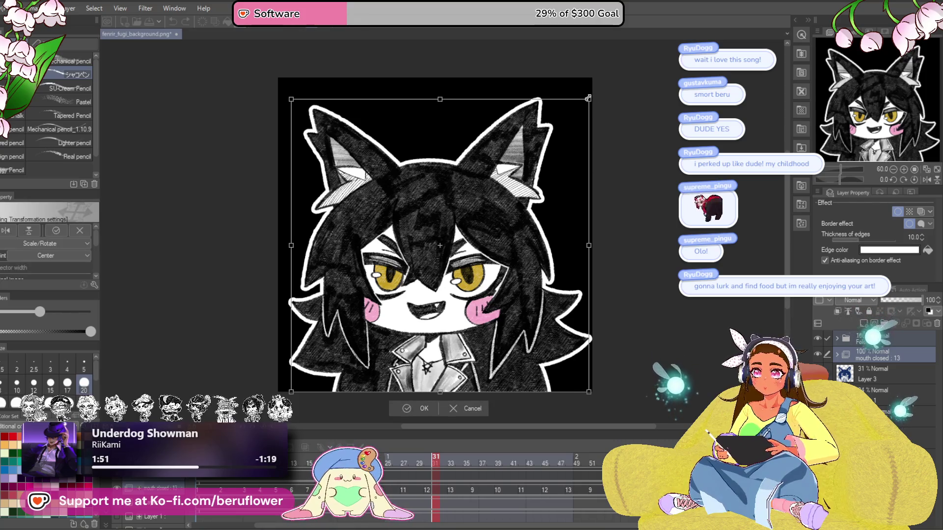
pyautogui.scroll(2, 605, 136)
pyautogui.scroll(-1, 604, 135)
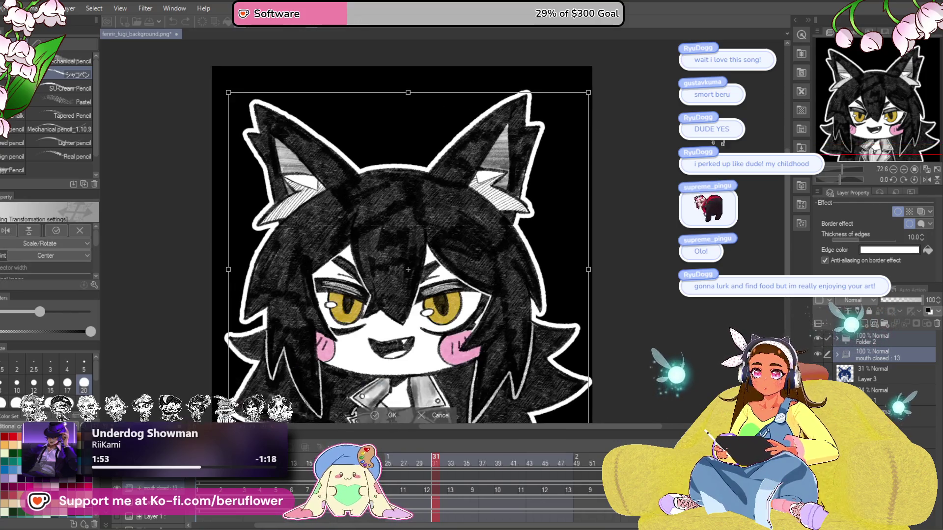
pyautogui.moveTo(789, 179); pyautogui.dragTo(789, 197)
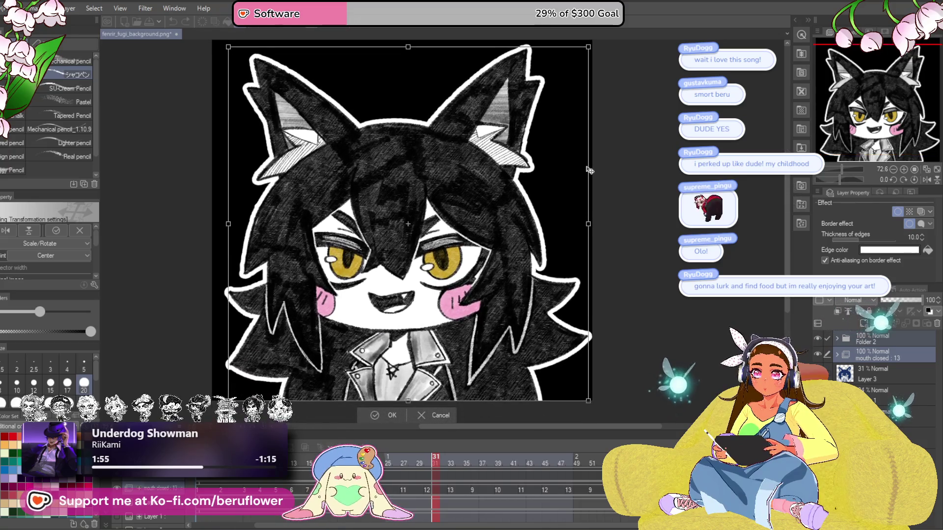
pyautogui.scroll(-1, 582, 164)
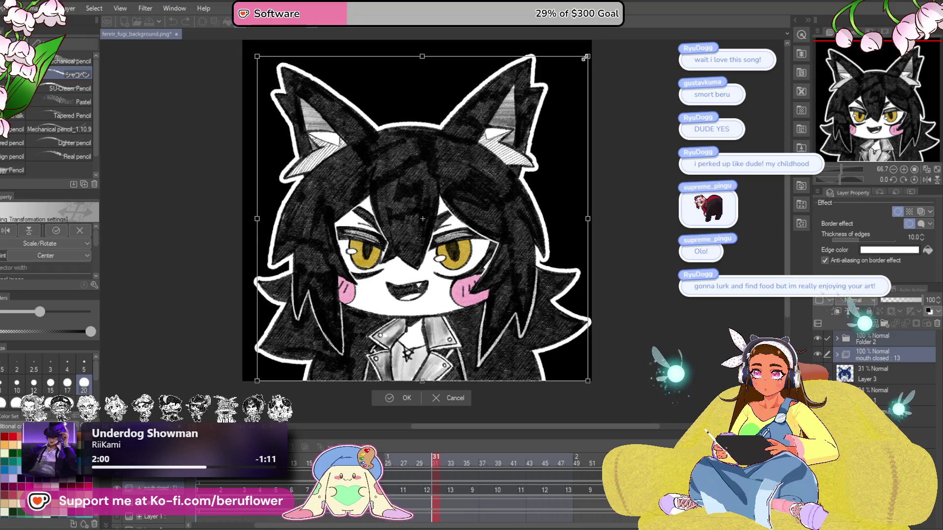
pyautogui.moveTo(586, 58); pyautogui.dragTo(585, 58)
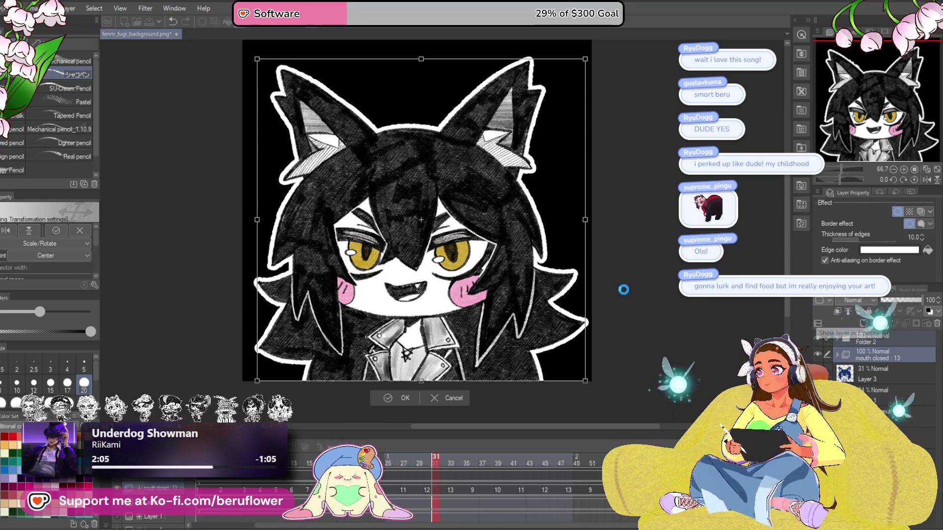
pyautogui.press('Return')
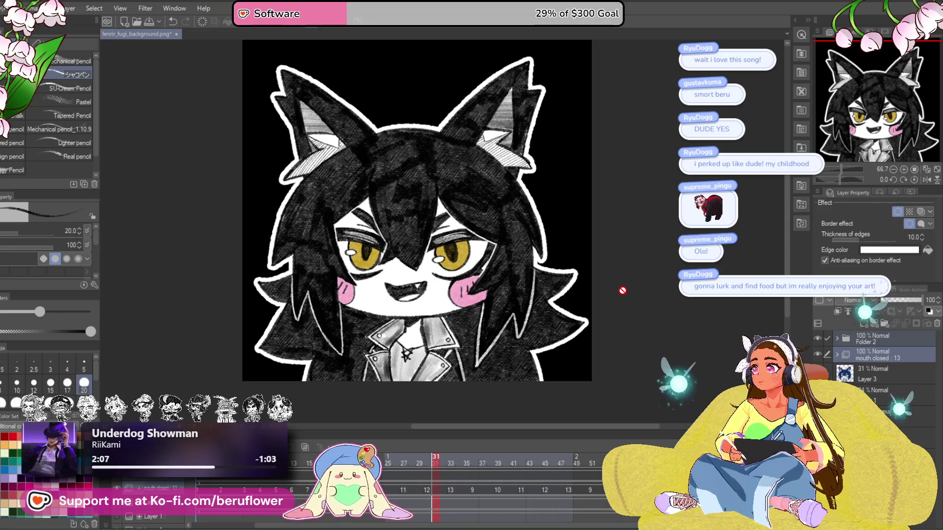
pyautogui.scroll(-3, 484, 273)
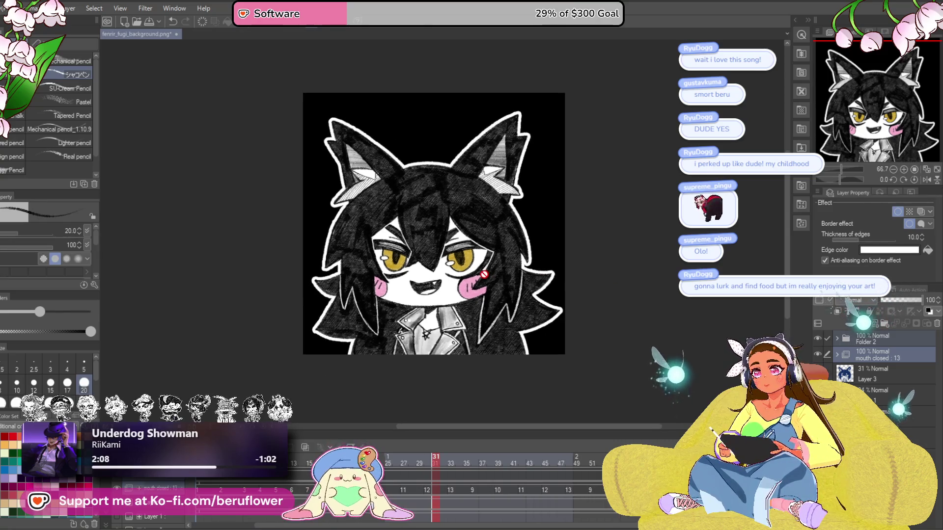
# Make Layer 2 the active layer and close fenrir_fugi_background.png
pyautogui.scroll(2, 484, 273)
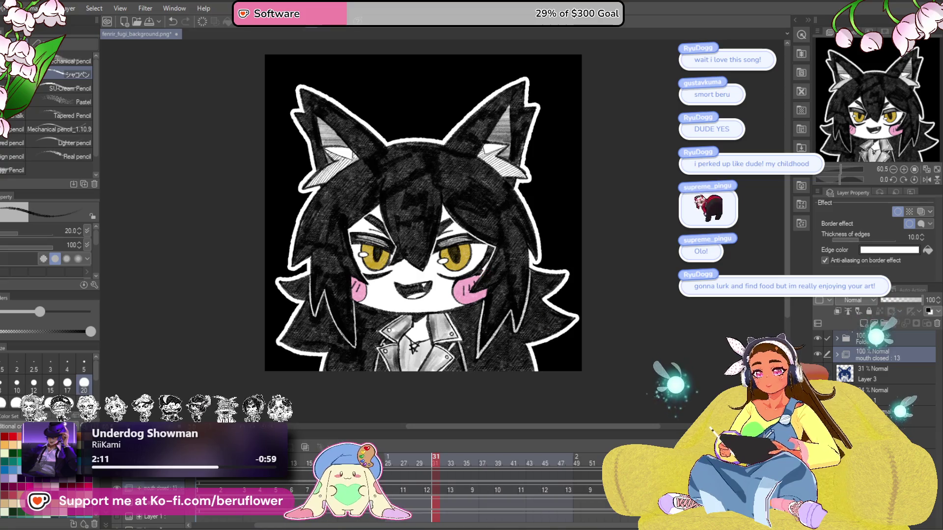
pyautogui.click(150, 485)
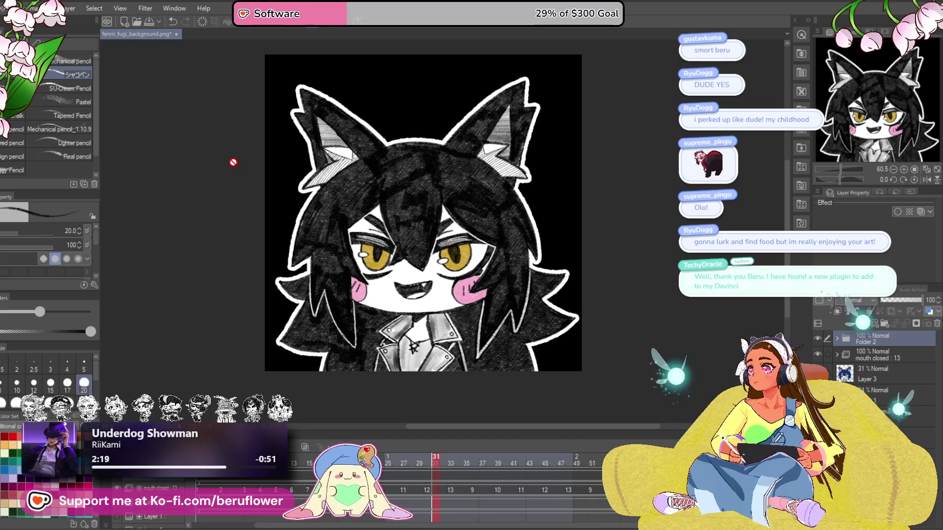
pyautogui.hotkey('ctrl', 'shift', 'n')
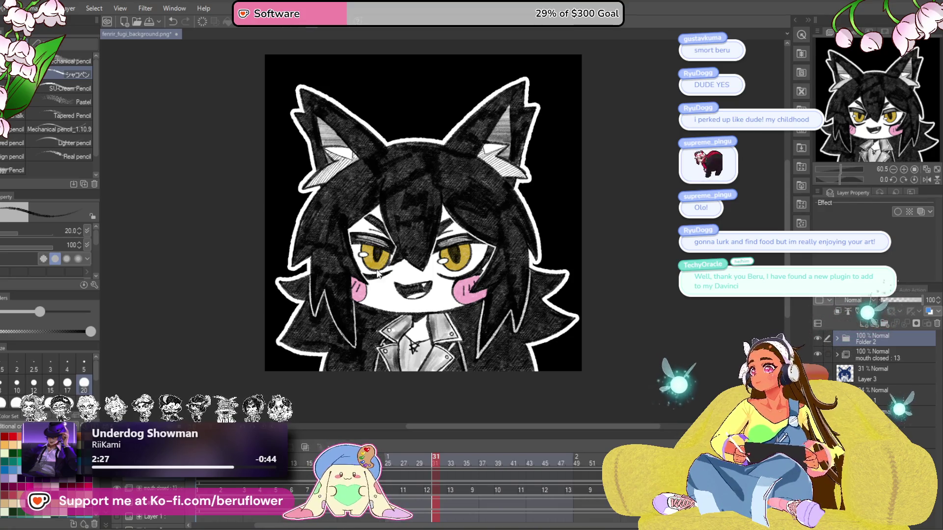
pyautogui.hotkey('ctrl', 'w')
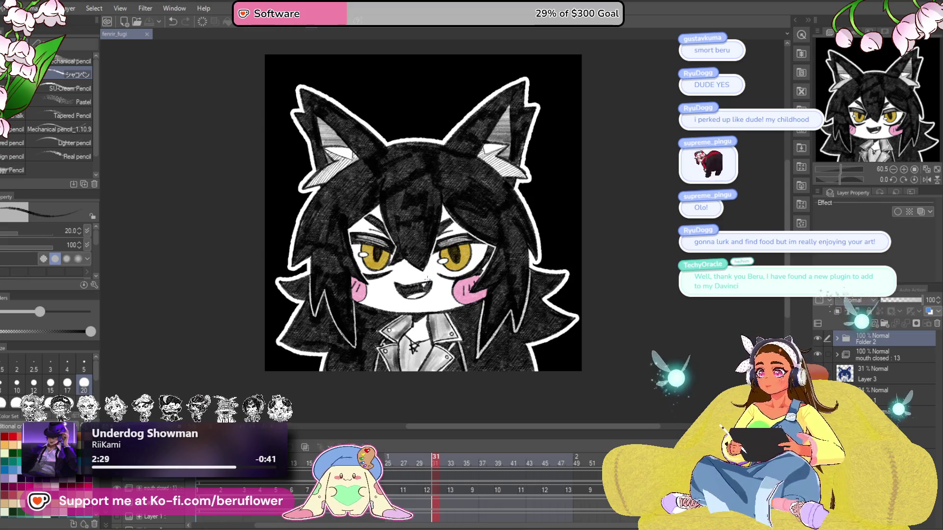
# Zoom in on the fenrir_fugi artwork and play the animation
pyautogui.scroll(1, 427, 279)
pyautogui.scroll(1, 426, 279)
pyautogui.scroll(-1, 443, 283)
pyautogui.scroll(-1, 443, 283)
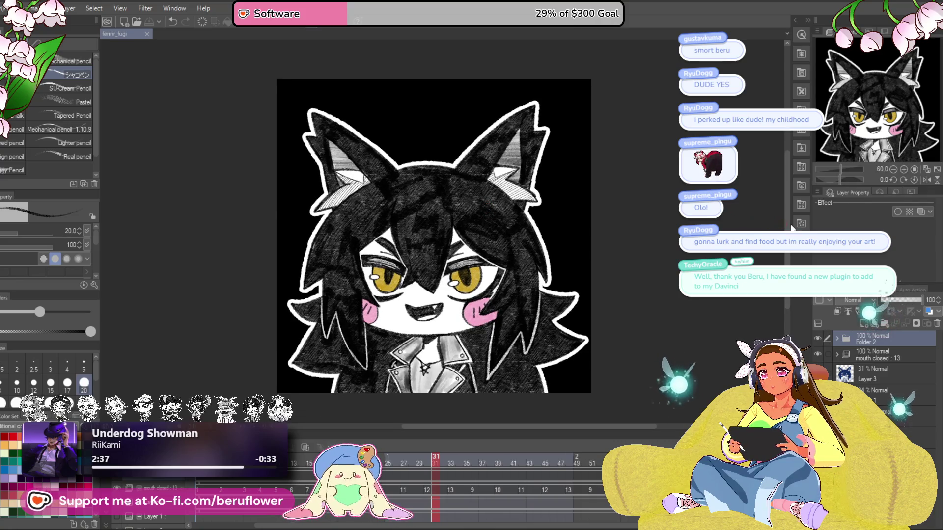
pyautogui.hotkey('ctrl', '+')
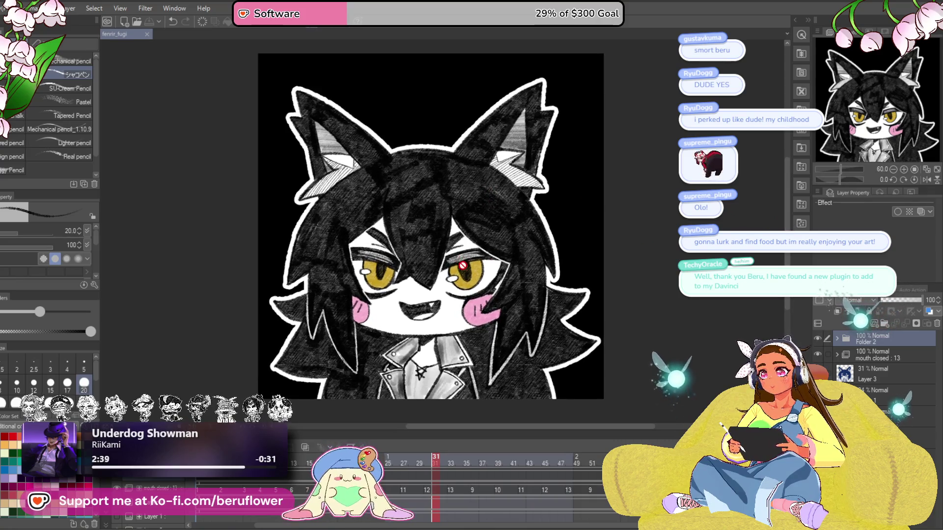
pyautogui.scroll(1, 466, 286)
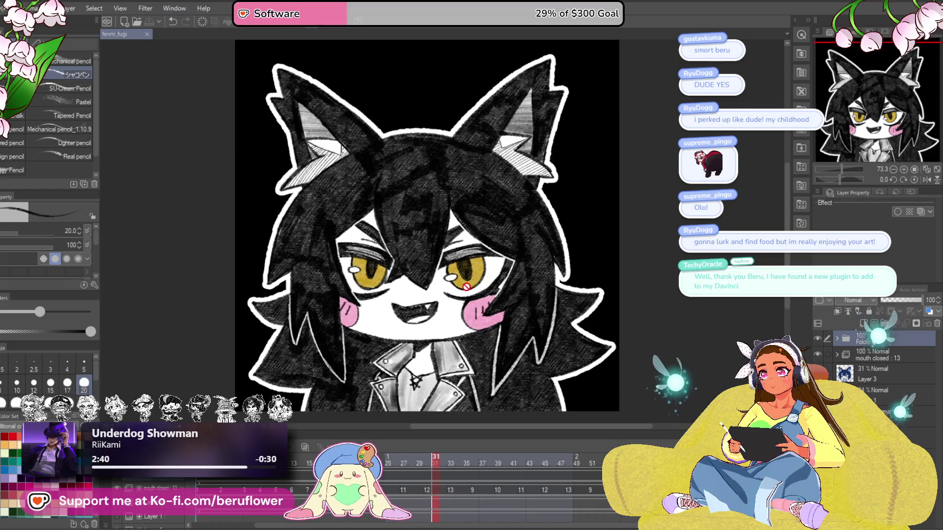
pyautogui.scroll(1, 593, 296)
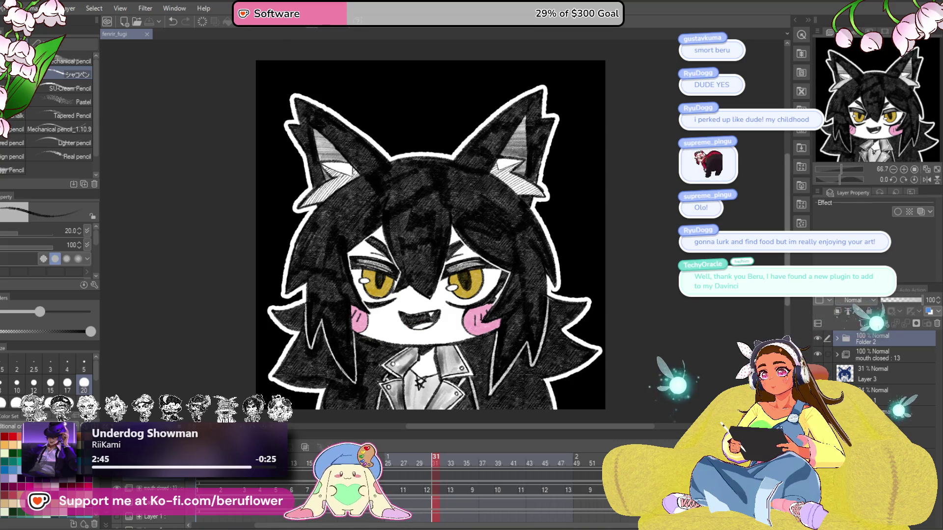
pyautogui.scroll(-1, 786, 254)
pyautogui.scroll(1, 432, 292)
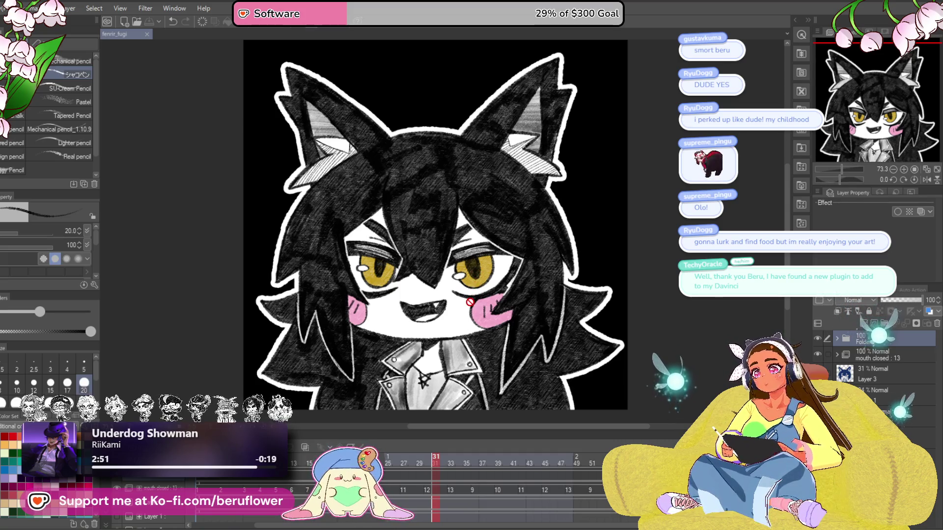
pyautogui.scroll(-1, 457, 297)
pyautogui.scroll(1, 445, 306)
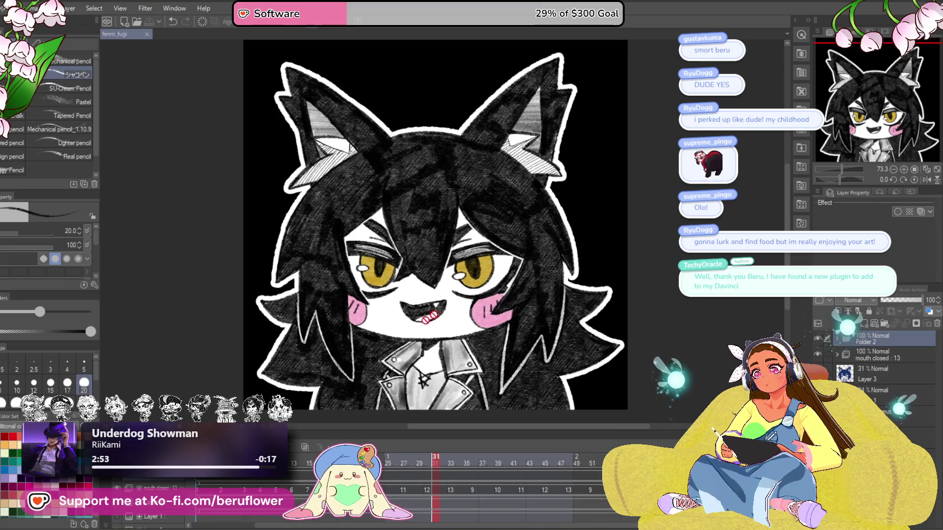
pyautogui.press('Return')
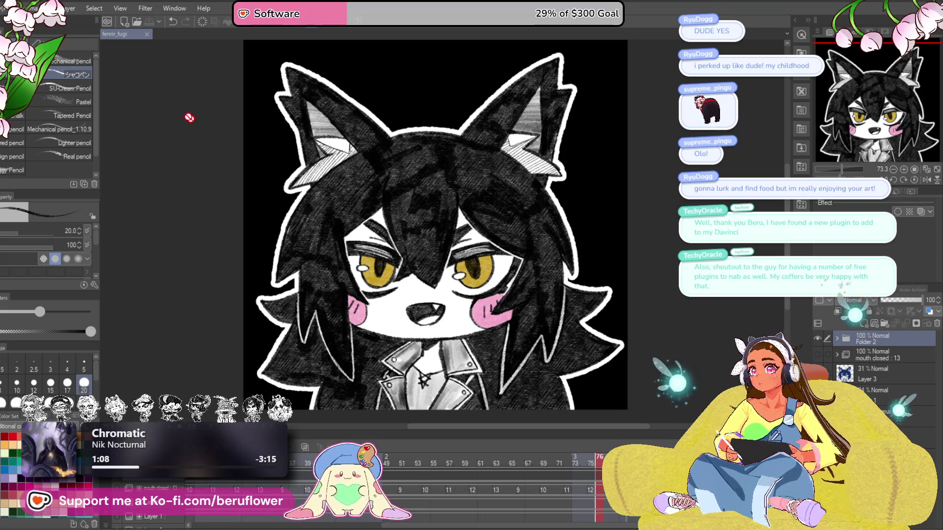
pyautogui.click(8, 8)
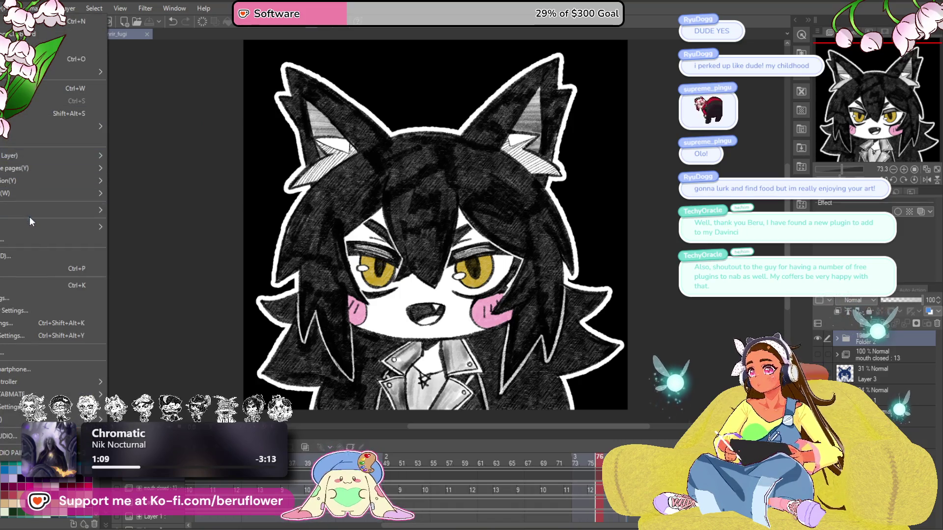
# Export a 1000 px-wide, non-transparent looping animated GIF and dismiss the completion notice
pyautogui.moveTo(33, 223)
pyautogui.moveTo(40, 179)
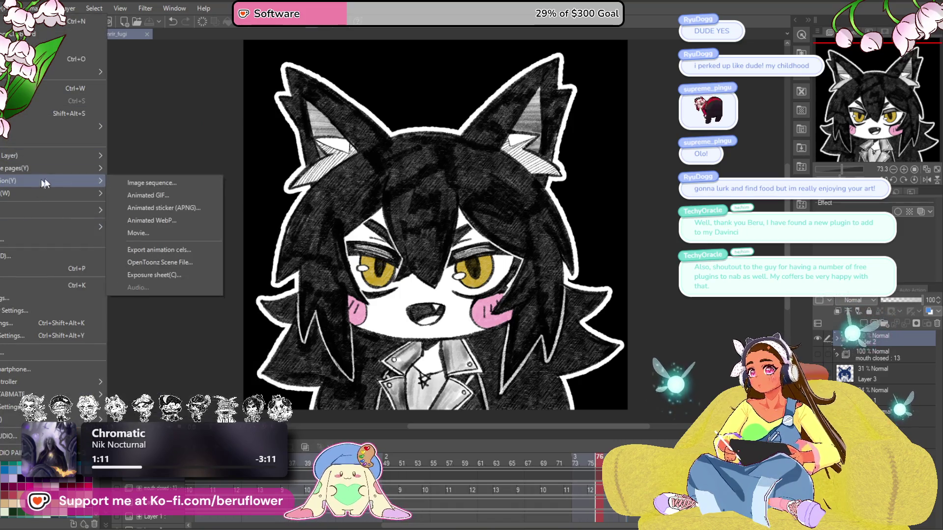
pyautogui.click(160, 196)
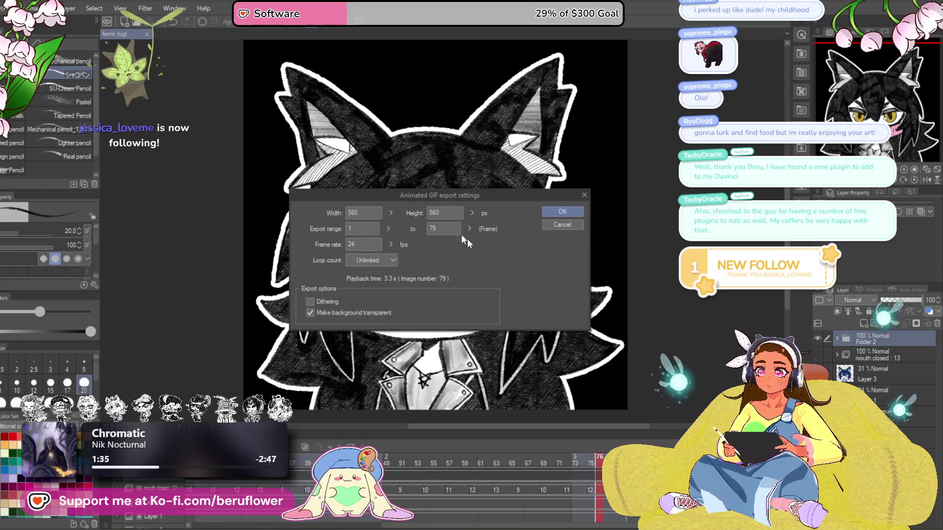
pyautogui.write('1000')
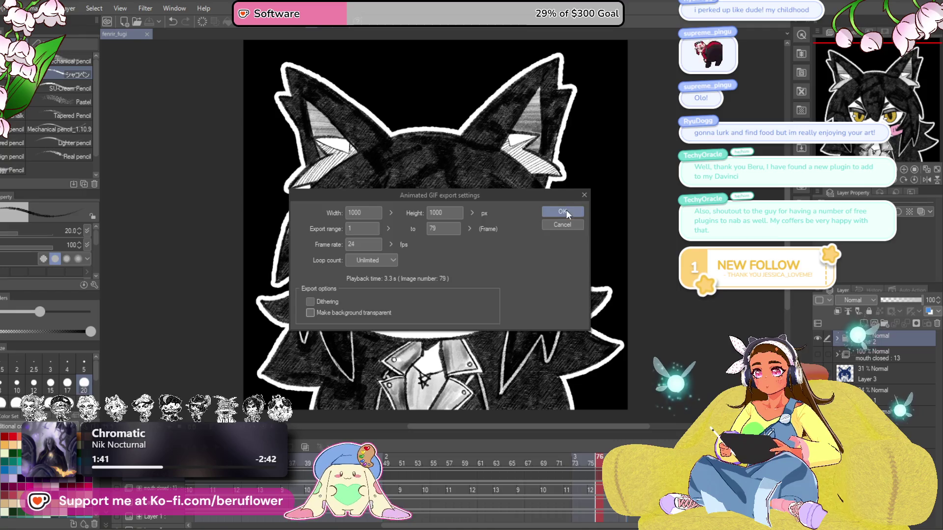
pyautogui.click(564, 210)
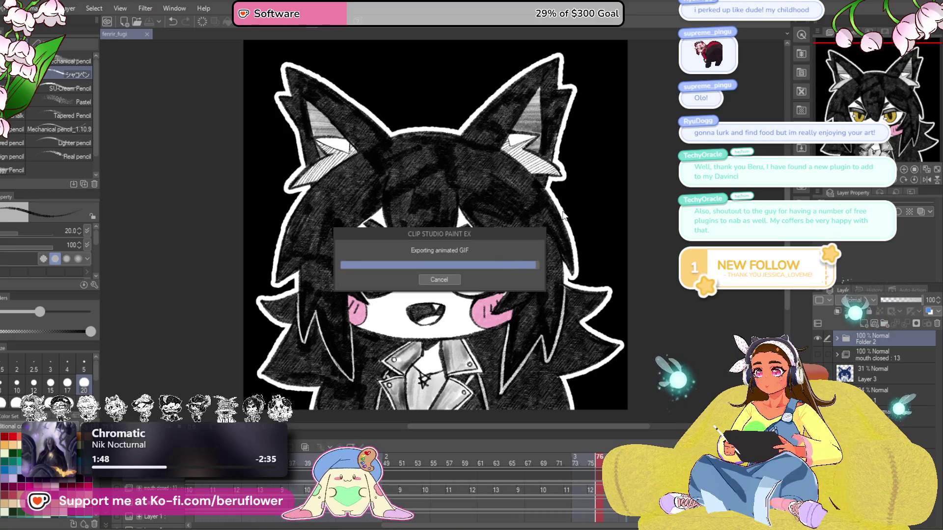
pyautogui.click(518, 194)
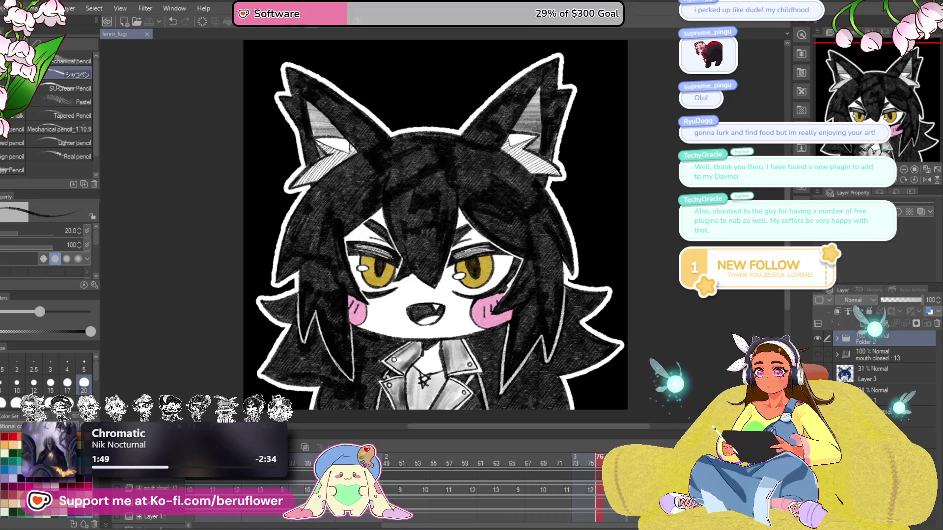
# Hide the black background layer to reveal the transparent checkerboard
pyautogui.press('Delete')
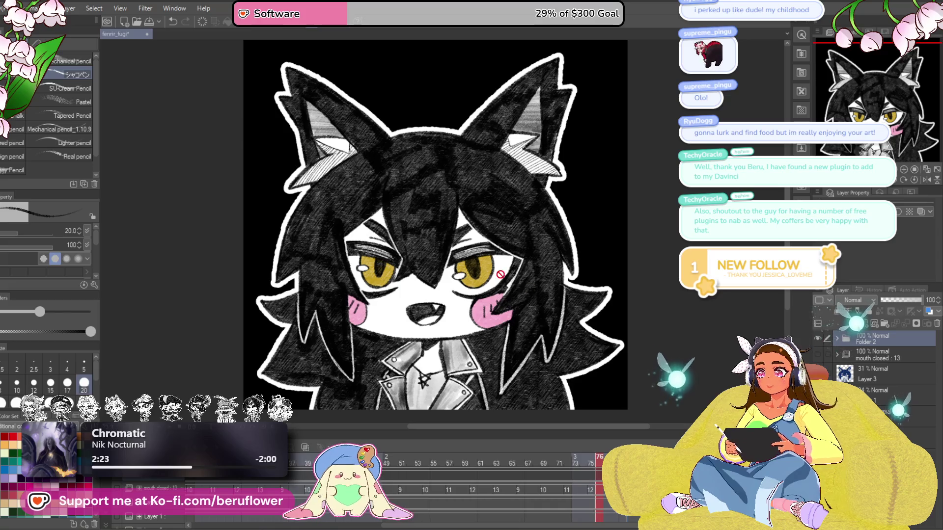
# Recentre the view on the chibi and play the animation from the start
pyautogui.scroll(-1, 503, 273)
pyautogui.scroll(3, 486, 261)
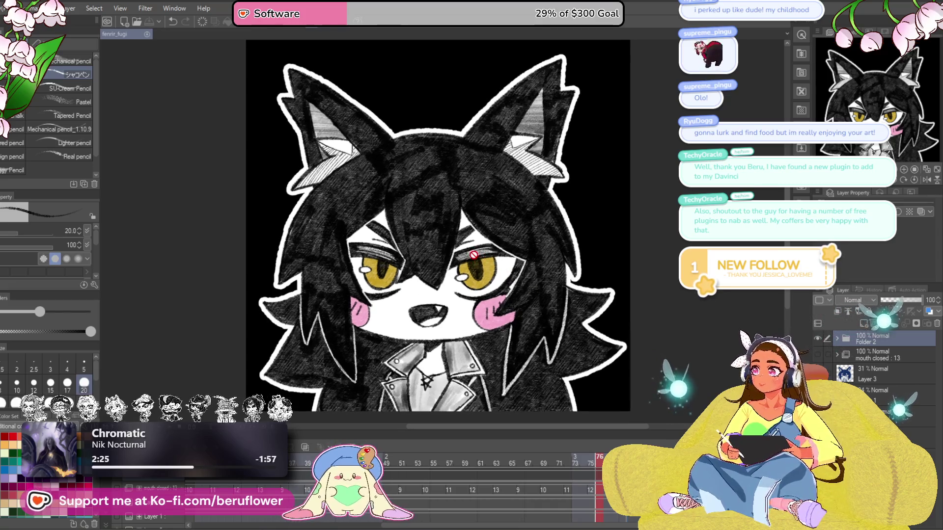
pyautogui.moveTo(404, 272); pyautogui.dragTo(407, 276)
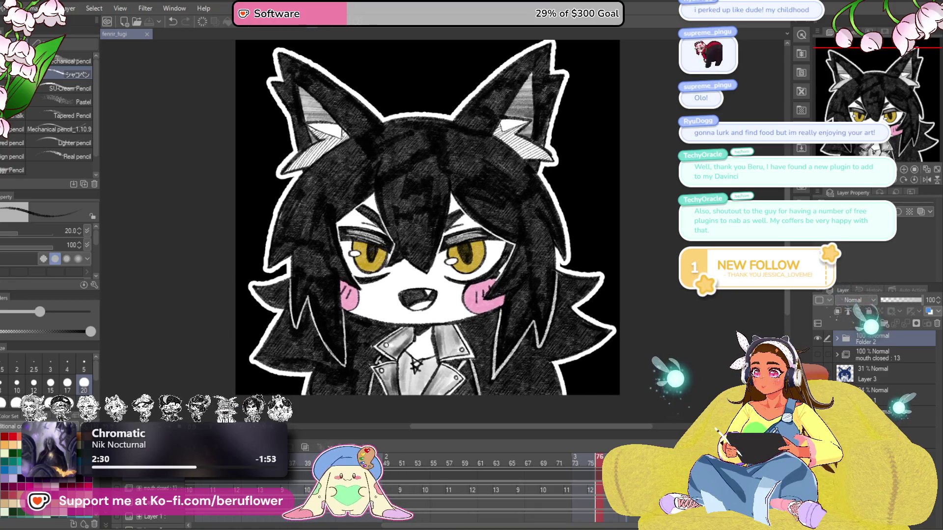
pyautogui.press('space')
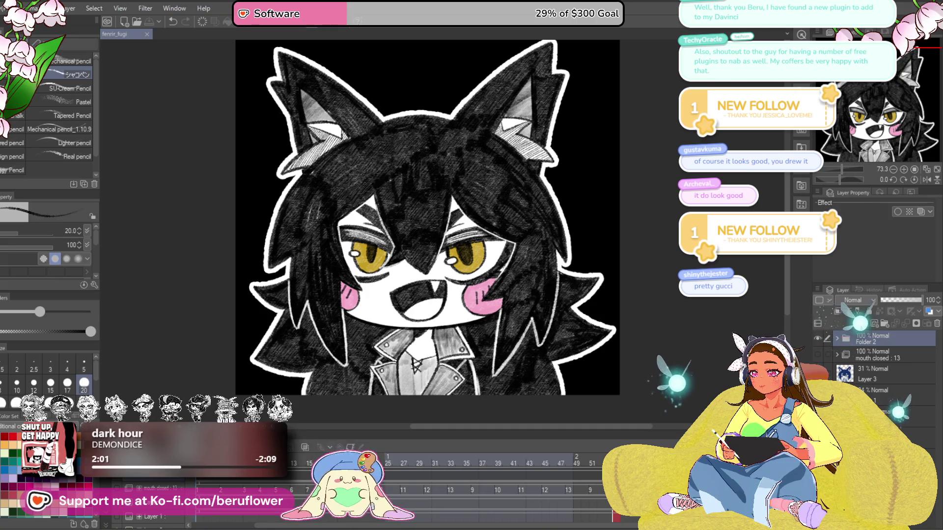
# Preview the looping smirk, squint and open-mouth animation, zooming the canvas out slightly
pyautogui.press('Right')
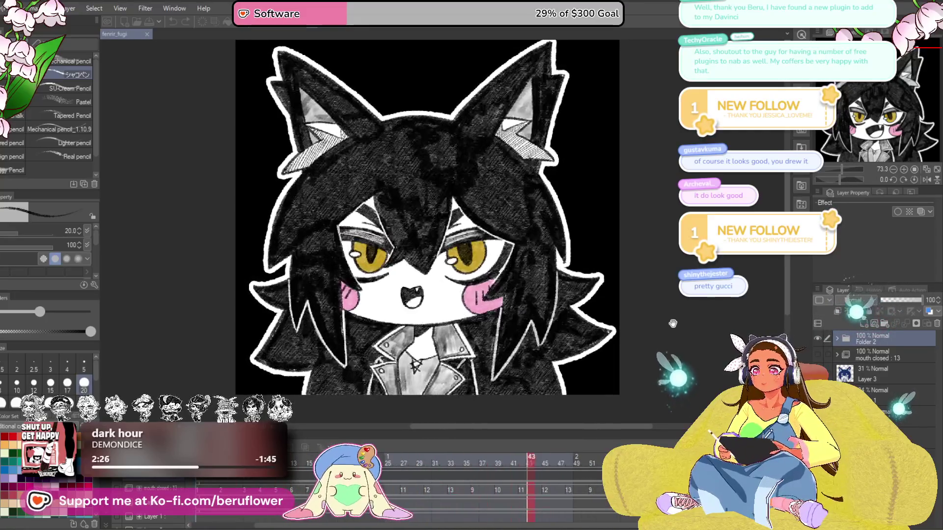
pyautogui.scroll(-1, 568, 322)
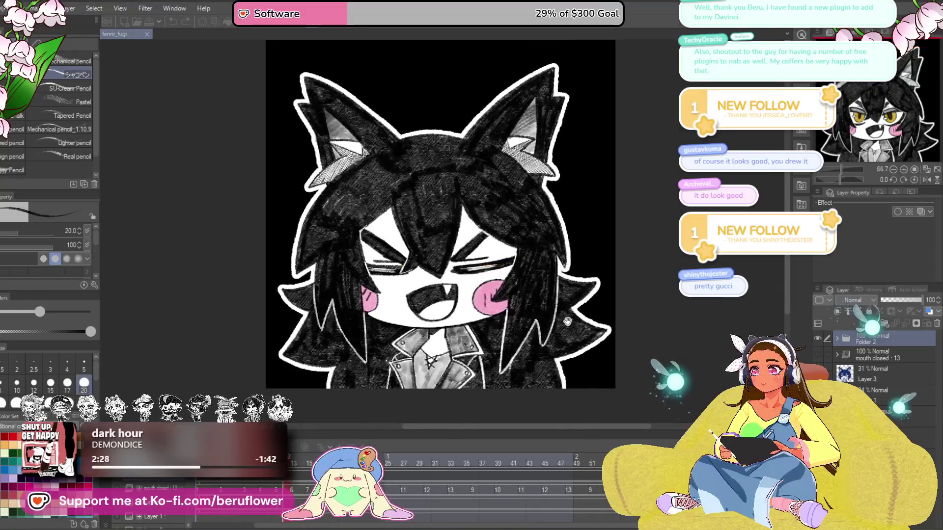